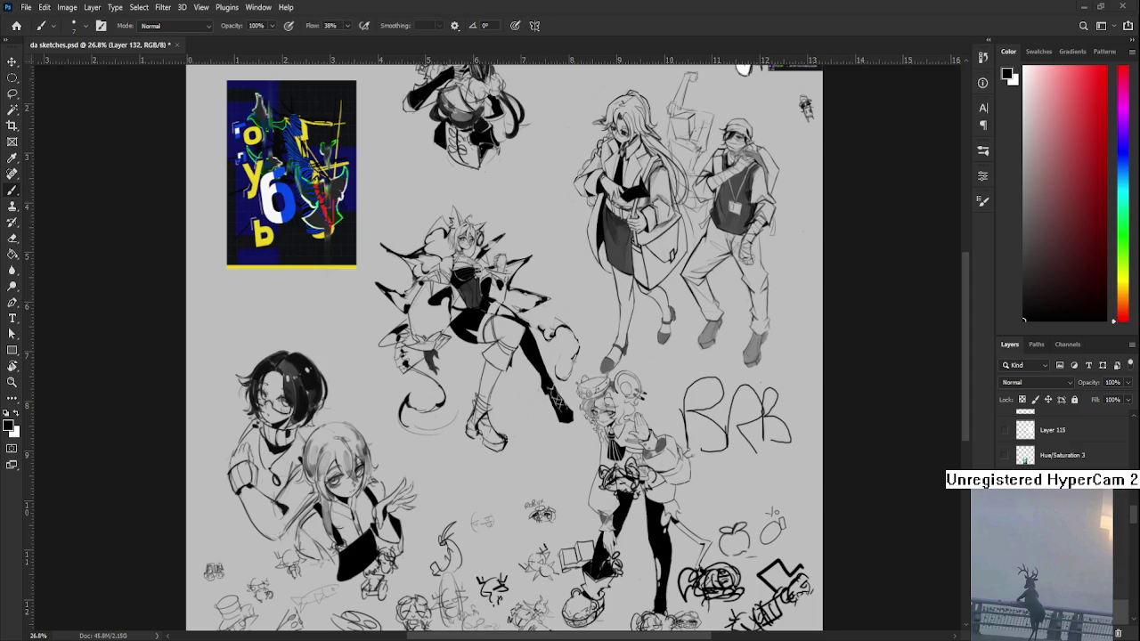
- Lasso the RBR lettering sketch, delete it and deselect
key("l")
mouse_move(710, 361)
left_mouse_down()
mouse_move(795, 394)
mouse_move(709, 366)
left_mouse_up()
key("Delete")
key("ctrl+d")
- Navigate up to centre the boxy sketch and MILADY KIRK doodle near the sheet's top
scroll(763, 458, "up", 2)
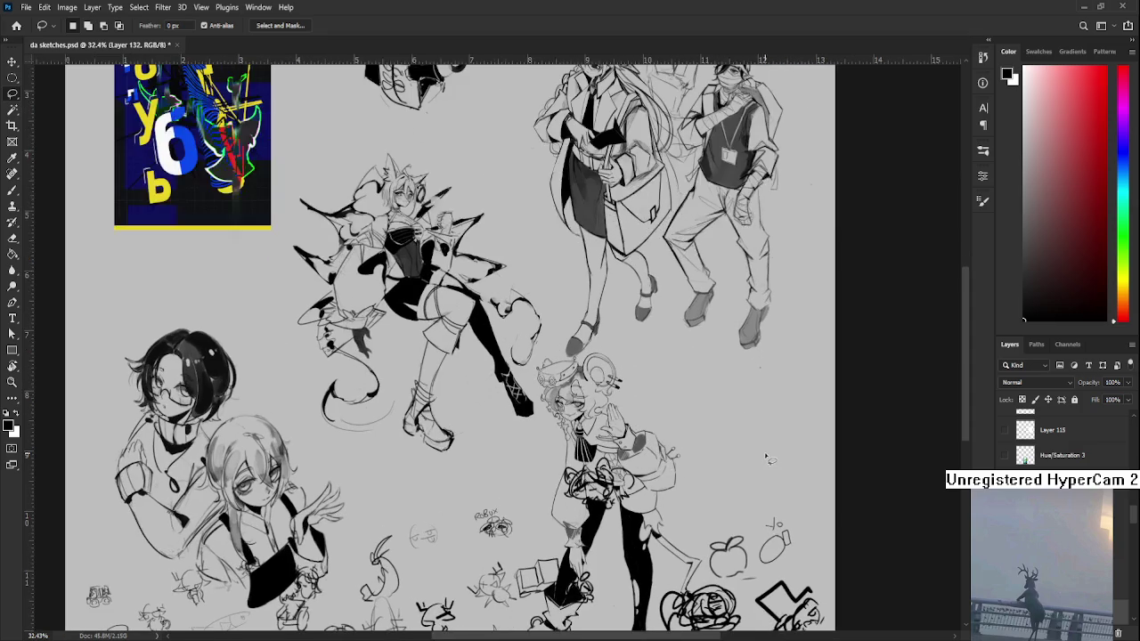
left_click_drag(720, 395, 599, 466)
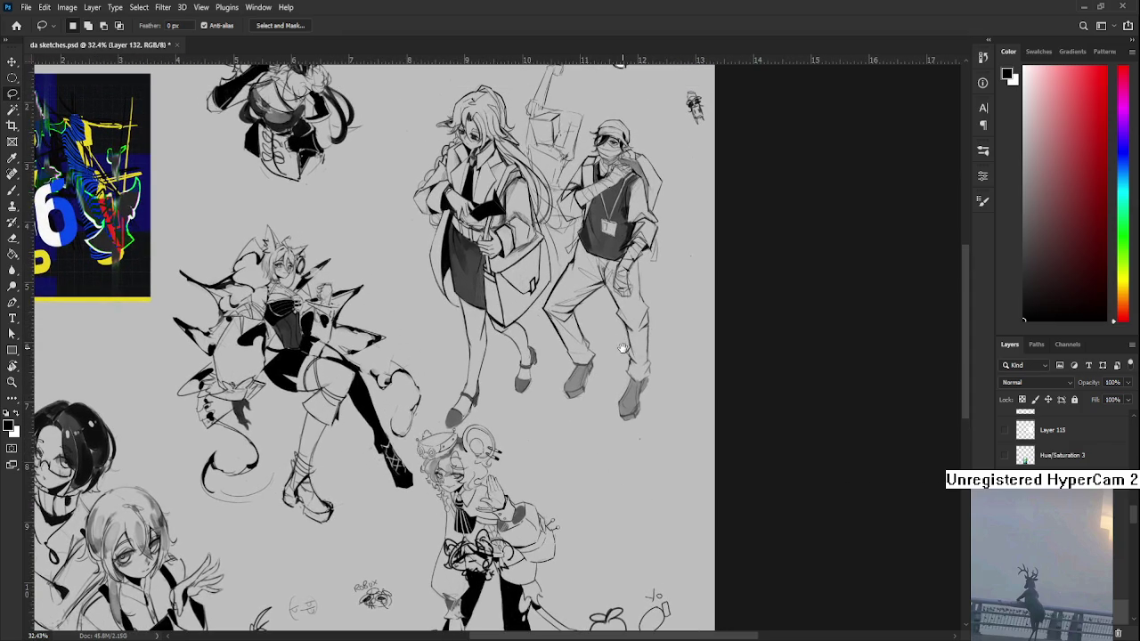
left_click_drag(625, 356, 683, 551)
scroll(643, 402, "up", 2)
scroll(636, 408, "up", 2)
scroll(628, 414, "up", 1)
scroll(620, 420, "up", 1)
scroll(620, 420, "up", 2)
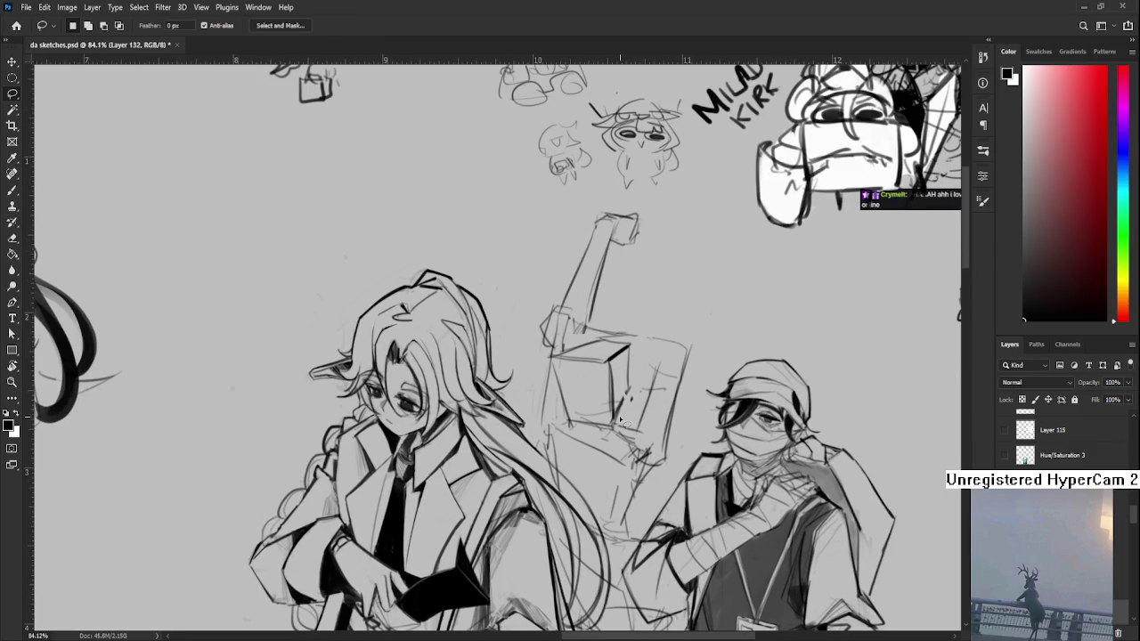
mouse_move(621, 421)
left_mouse_down()
mouse_move(525, 440)
mouse_move(511, 478)
left_mouse_up()
left_click_drag(479, 359, 421, 390)
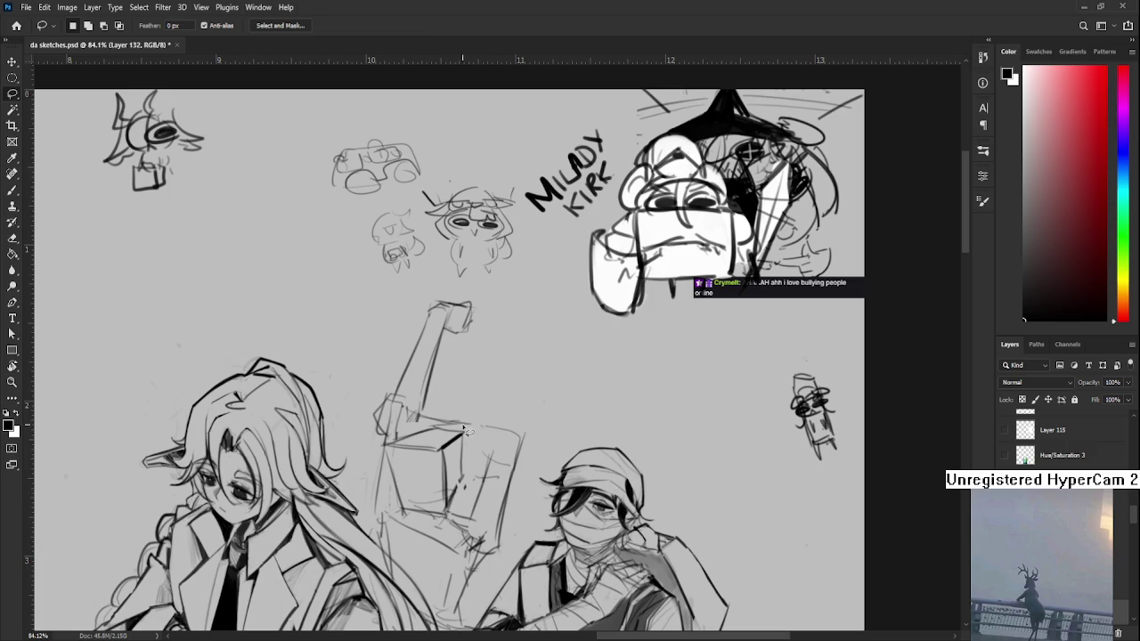
- Undo the stray corner stroke and redraw the sketched box's top edge with the brush
key("b")
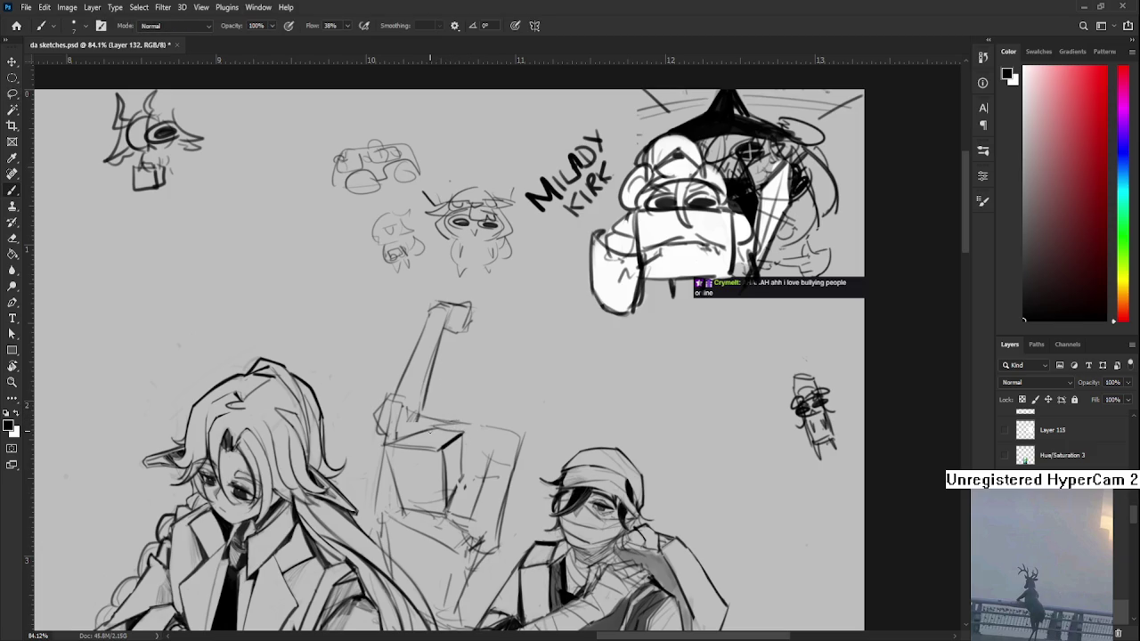
key("ctrl+z")
left_click_drag(422, 436, 459, 427)
key("ctrl+minus")
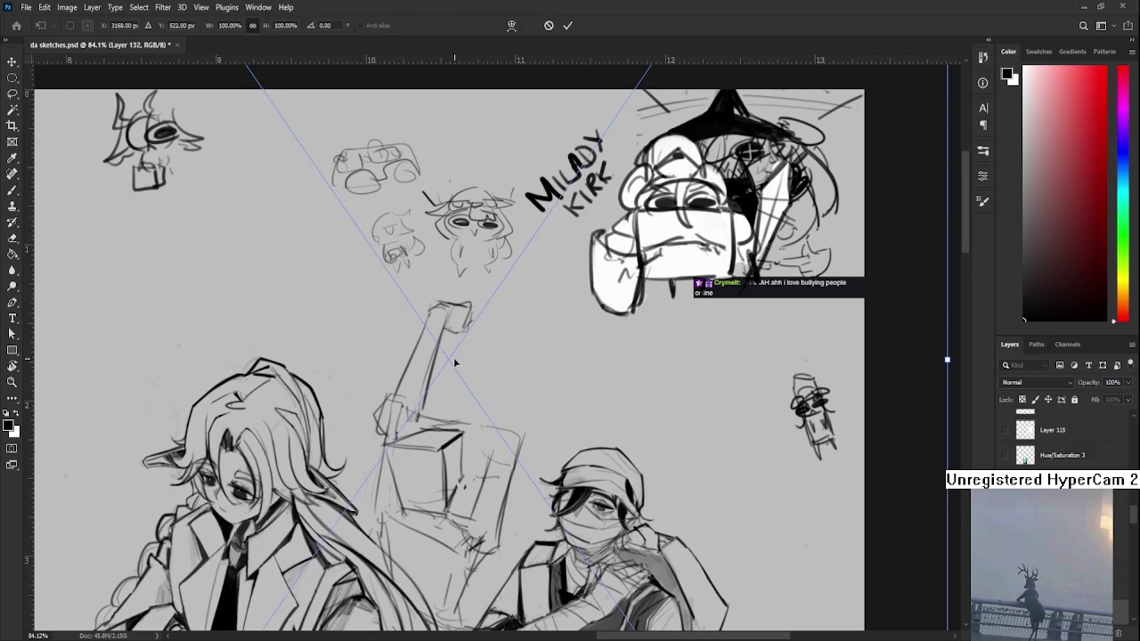
- Move the placed Illustration3 artwork left and down over the sketches and commit it
key("ctrl+v")
left_click_drag(402, 483, 452, 278)
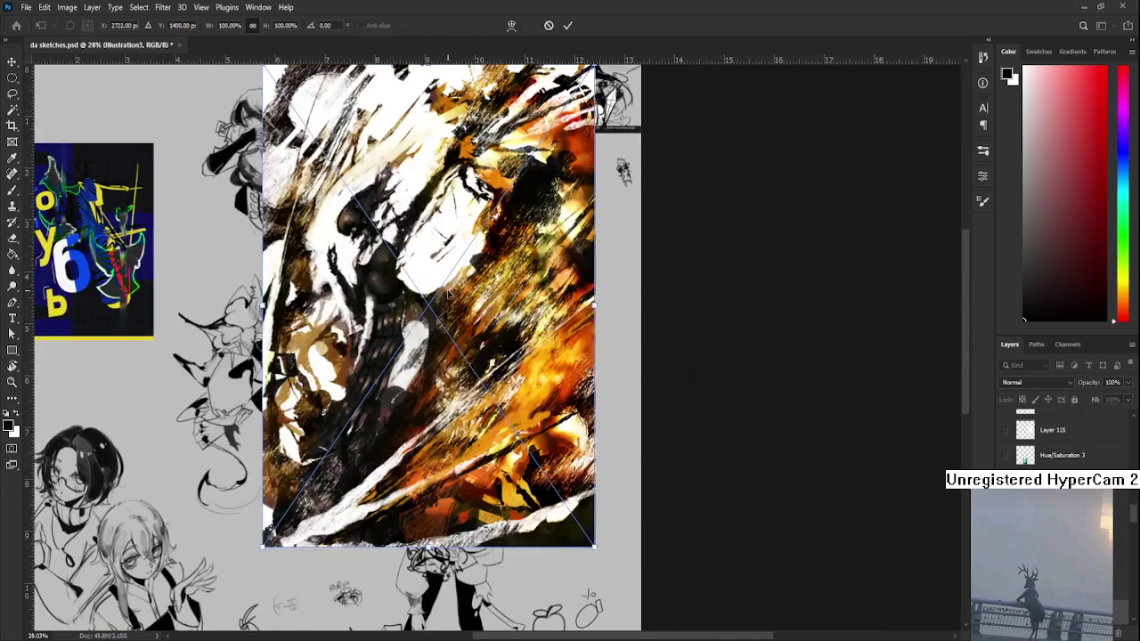
left_click_drag(457, 325, 405, 389)
key("Return")
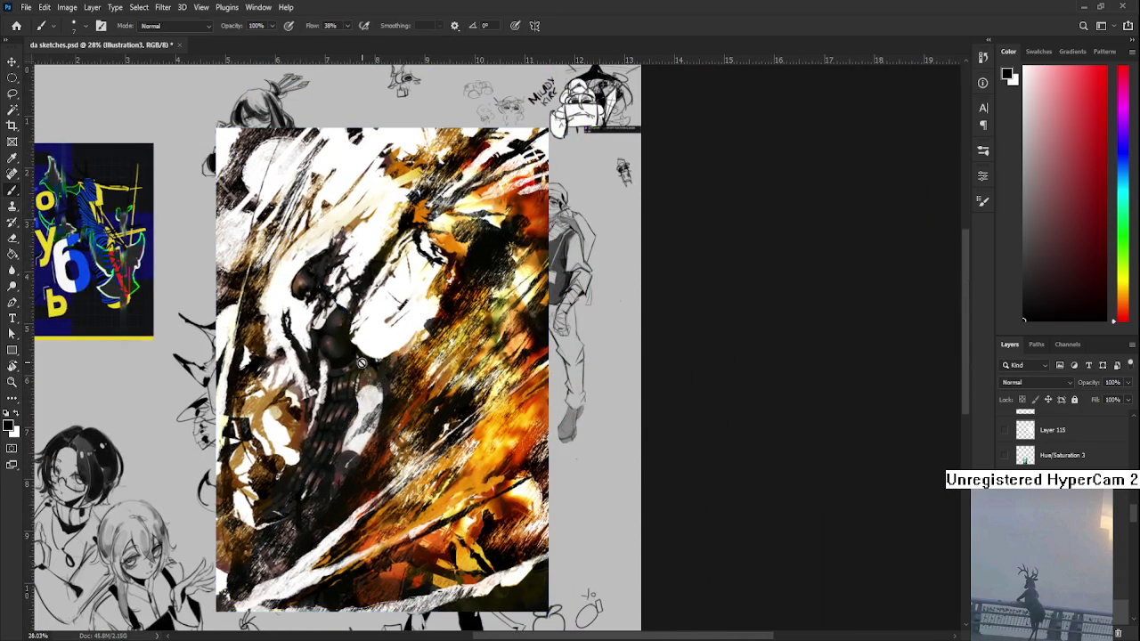
- Zoom in and out over the Illustration3 artwork, then fit the whole sheet in the window
scroll(405, 389, "up", 2)
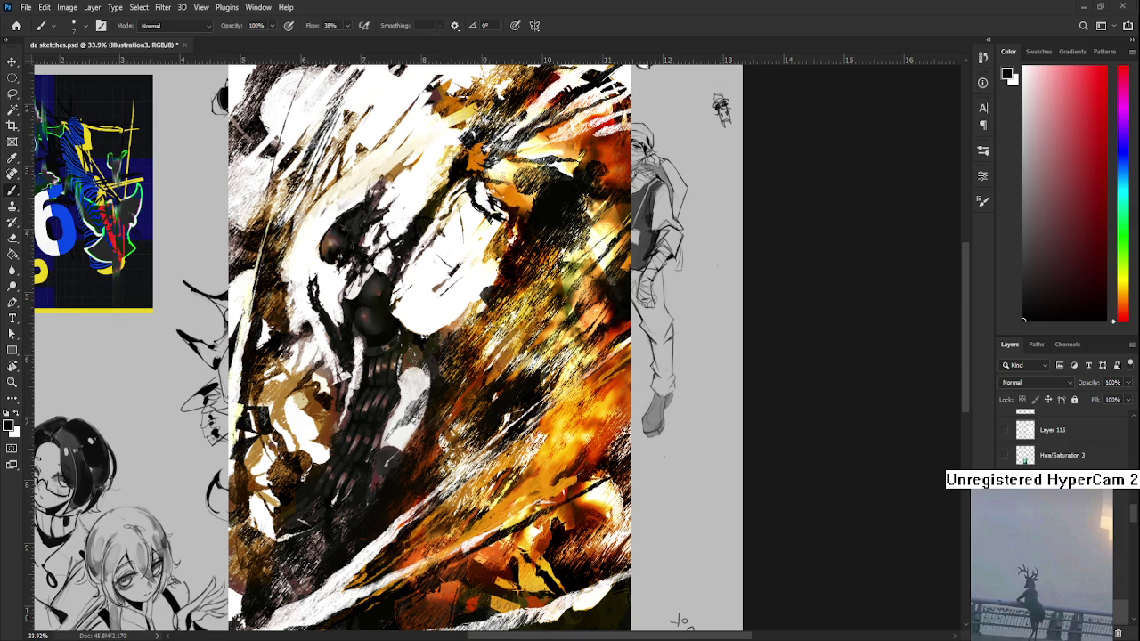
scroll(615, 405, "down", 1)
scroll(614, 405, "down", 1)
scroll(612, 401, "up", 2)
scroll(610, 395, "up", 1)
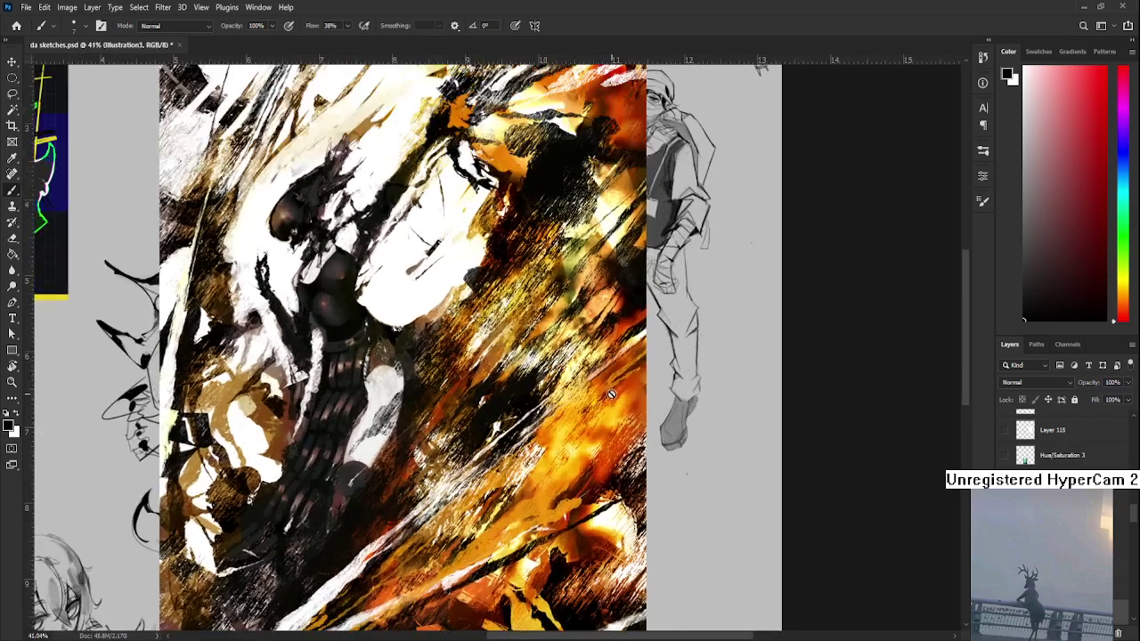
scroll(489, 449, "down", 1)
scroll(534, 418, "down", 1)
scroll(573, 400, "down", 1)
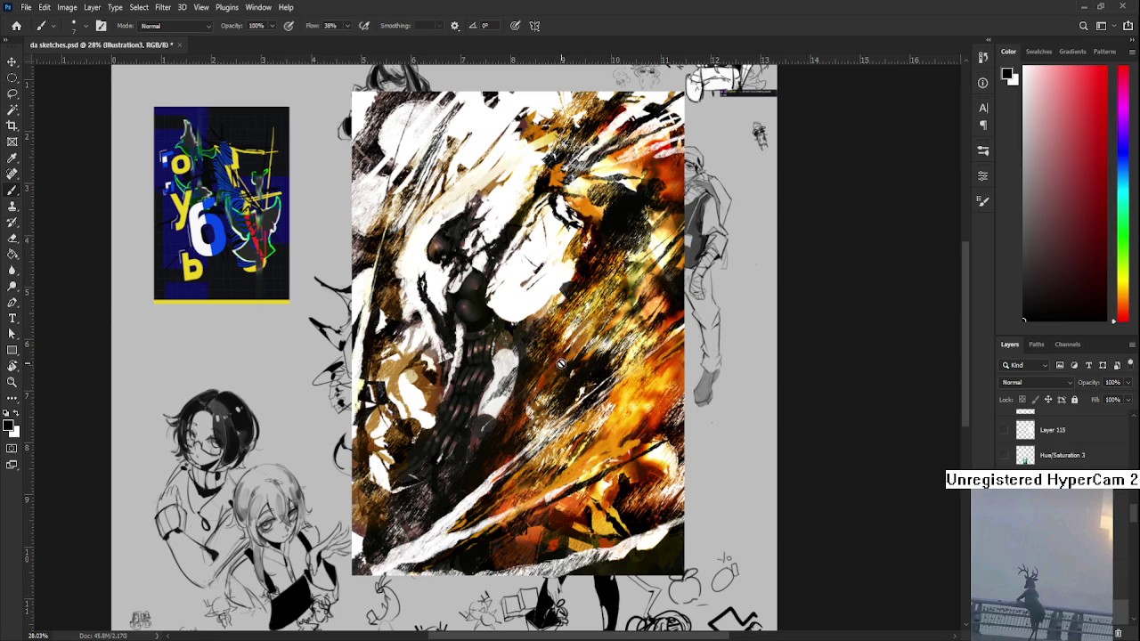
scroll(544, 355, "down", 2)
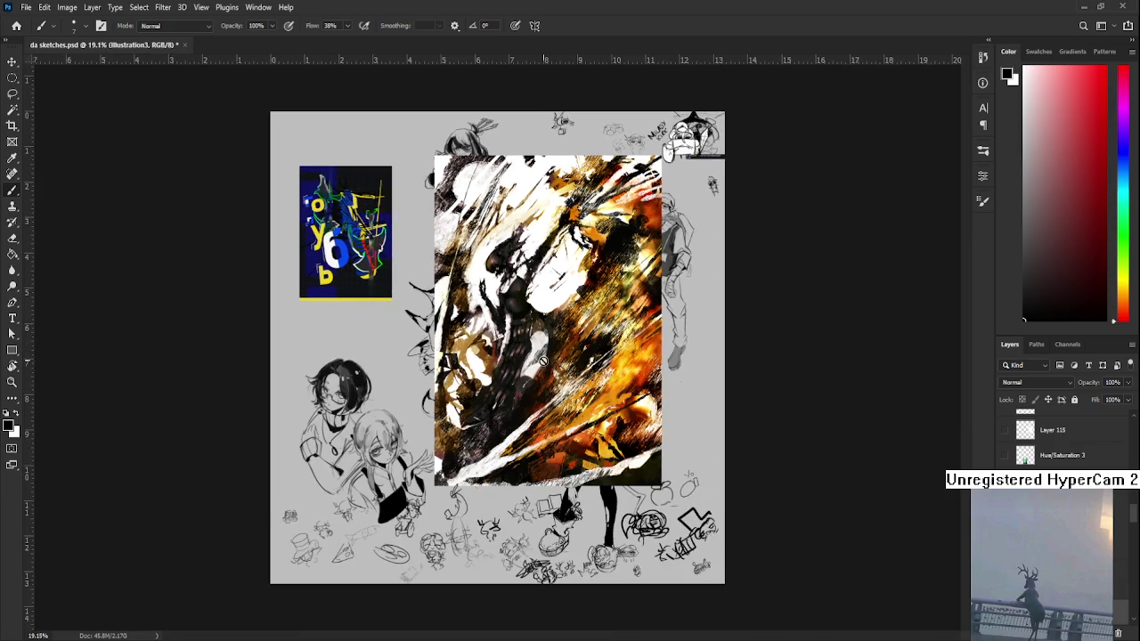
key("ctrl+0")
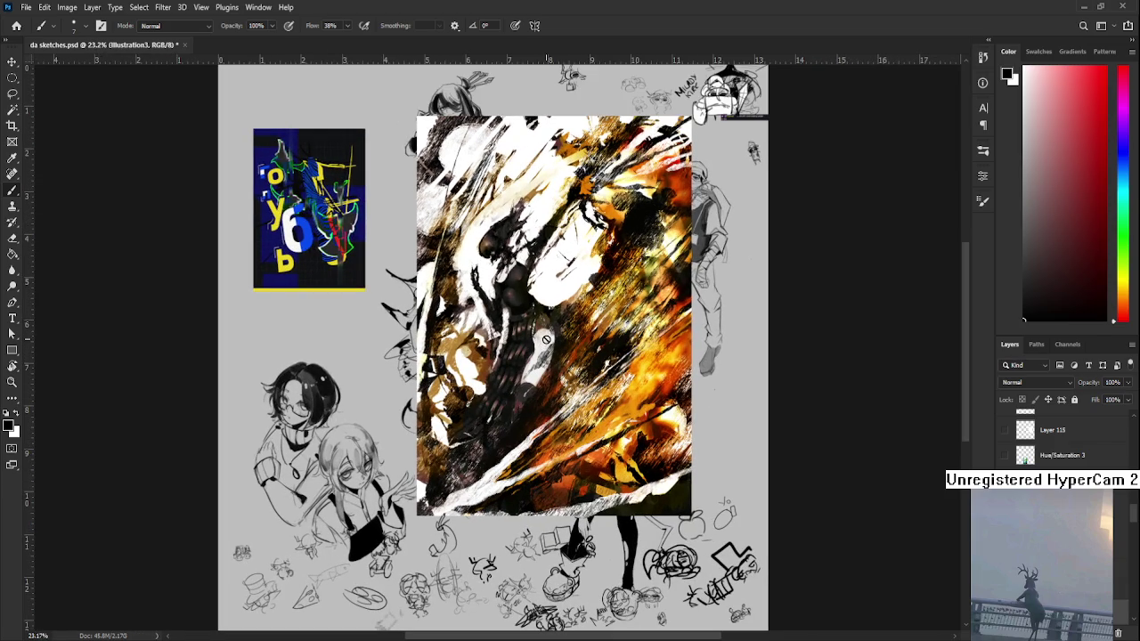
- Pan around the artwork once more, then hide Illustration3 to reveal the sketches again
scroll(537, 303, "up", 3)
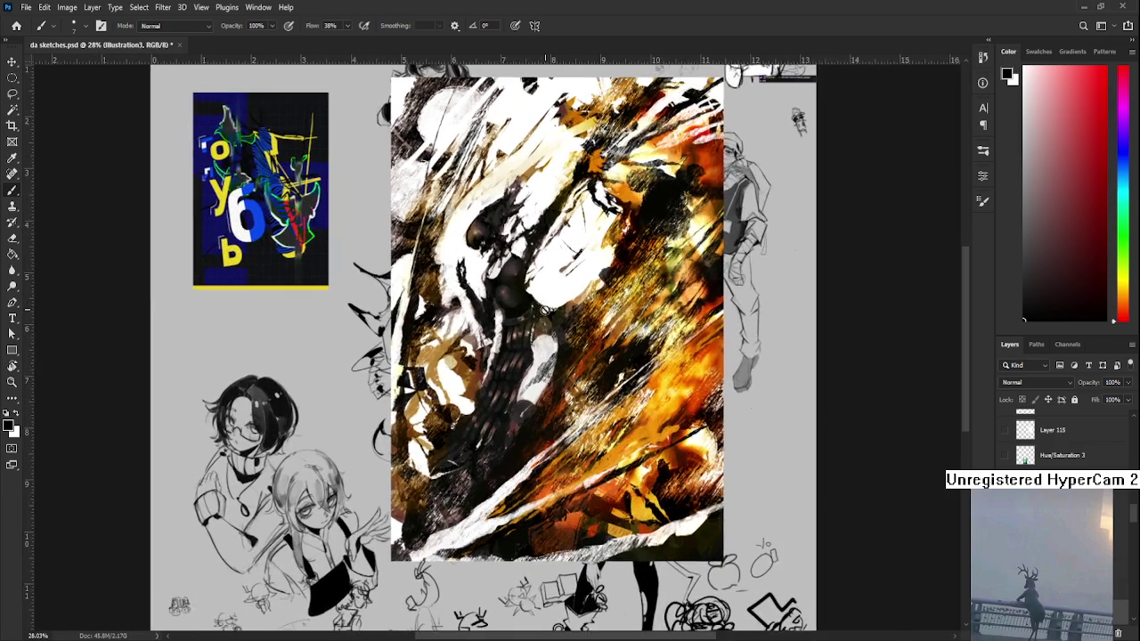
scroll(541, 392, "down", 1)
left_click_drag(541, 392, 538, 397)
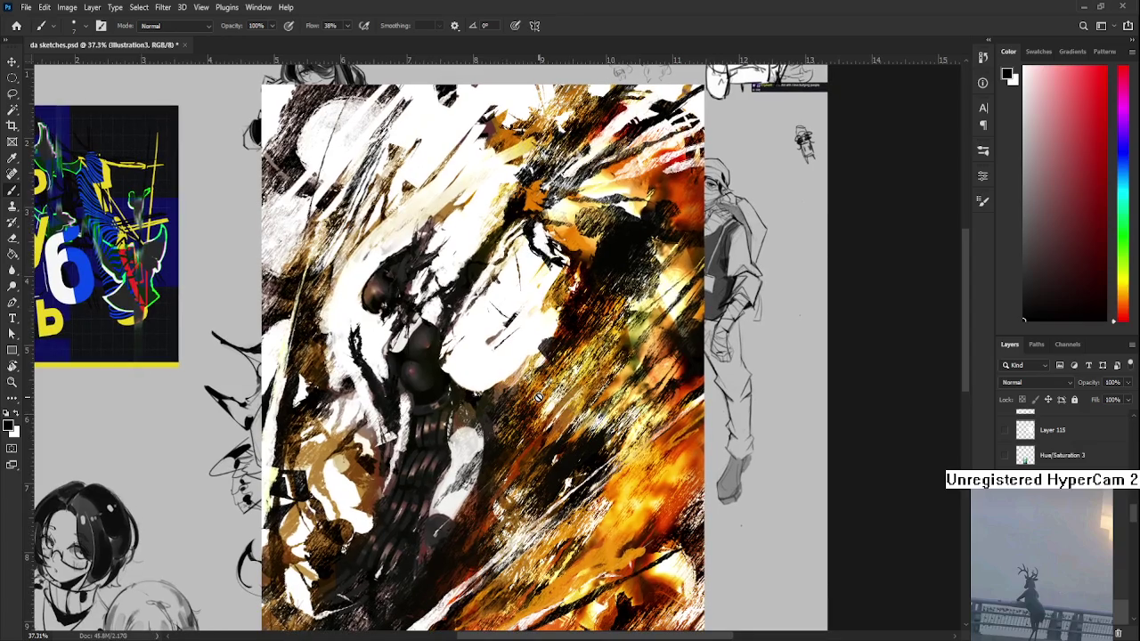
scroll(537, 397, "down", 1)
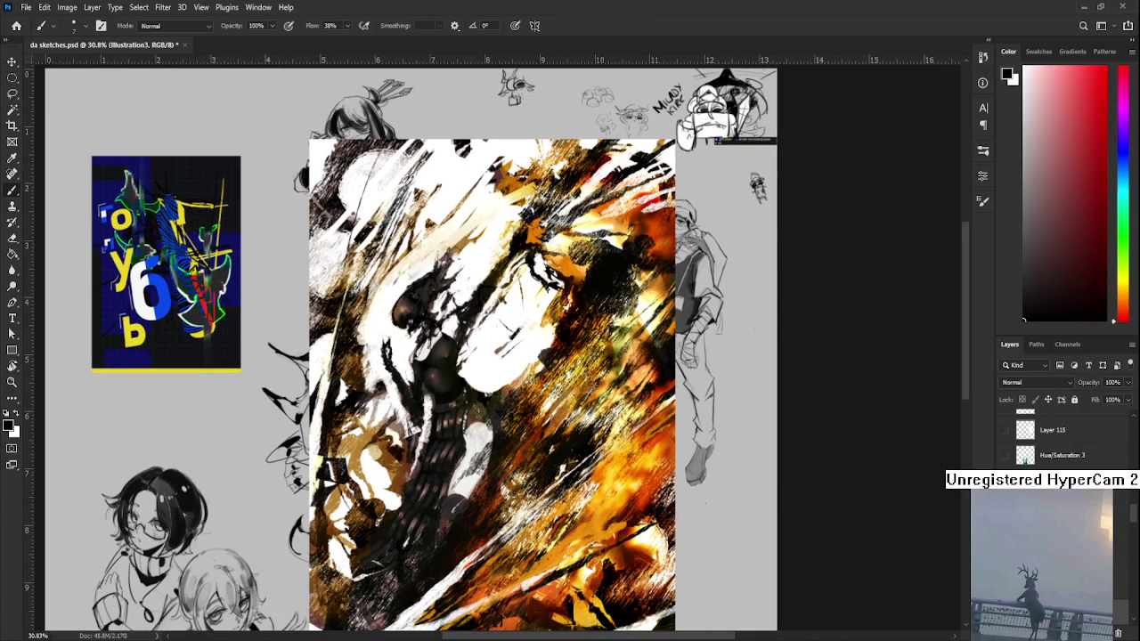
scroll(592, 493, "up", 1)
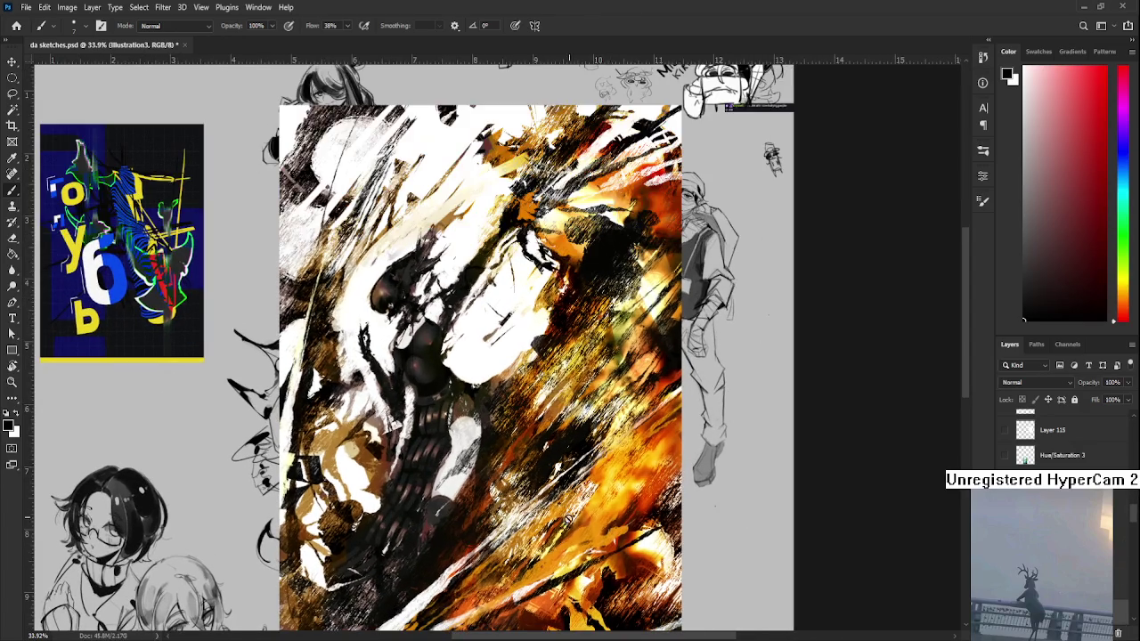
left_click_drag(526, 536, 545, 407)
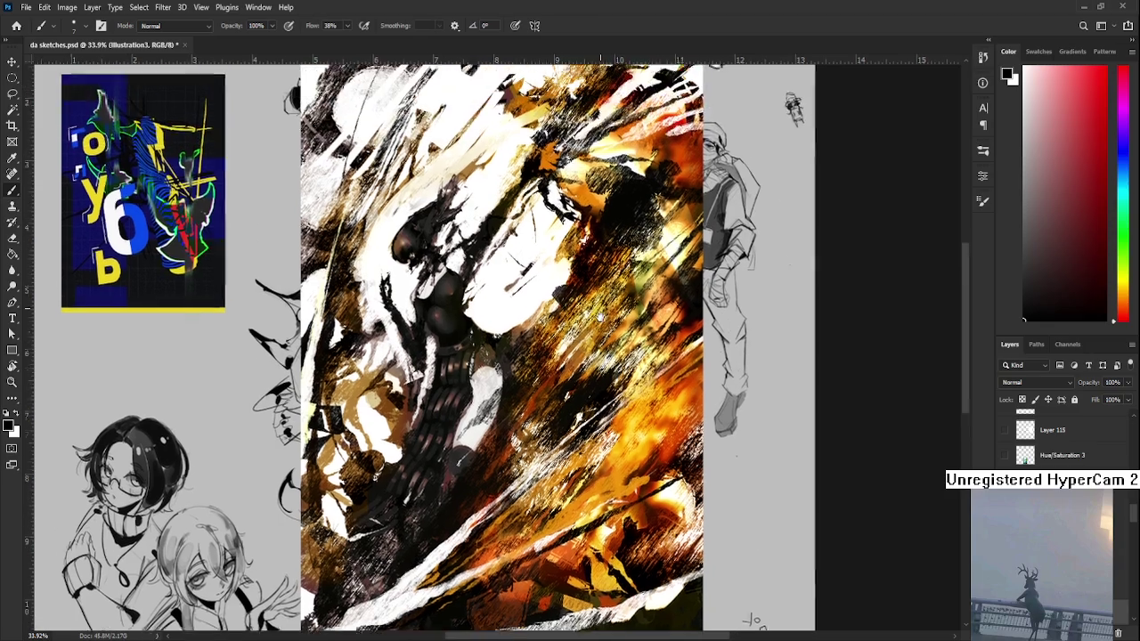
left_click_drag(608, 380, 626, 495)
scroll(492, 456, "up", 2)
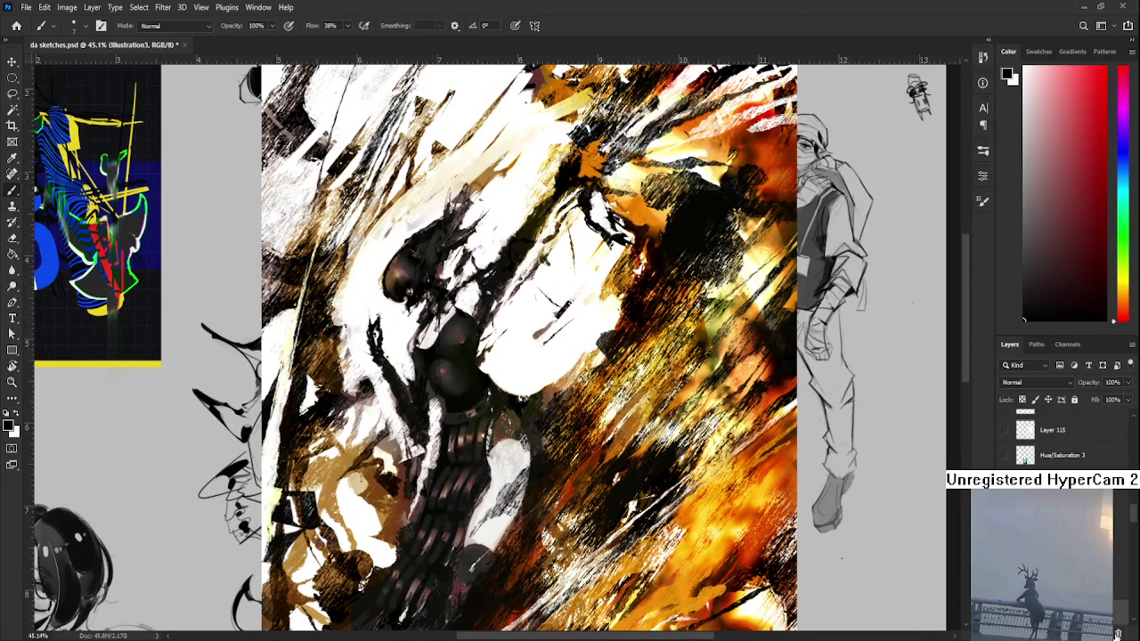
key("Delete")
left_click_drag(672, 399, 542, 406)
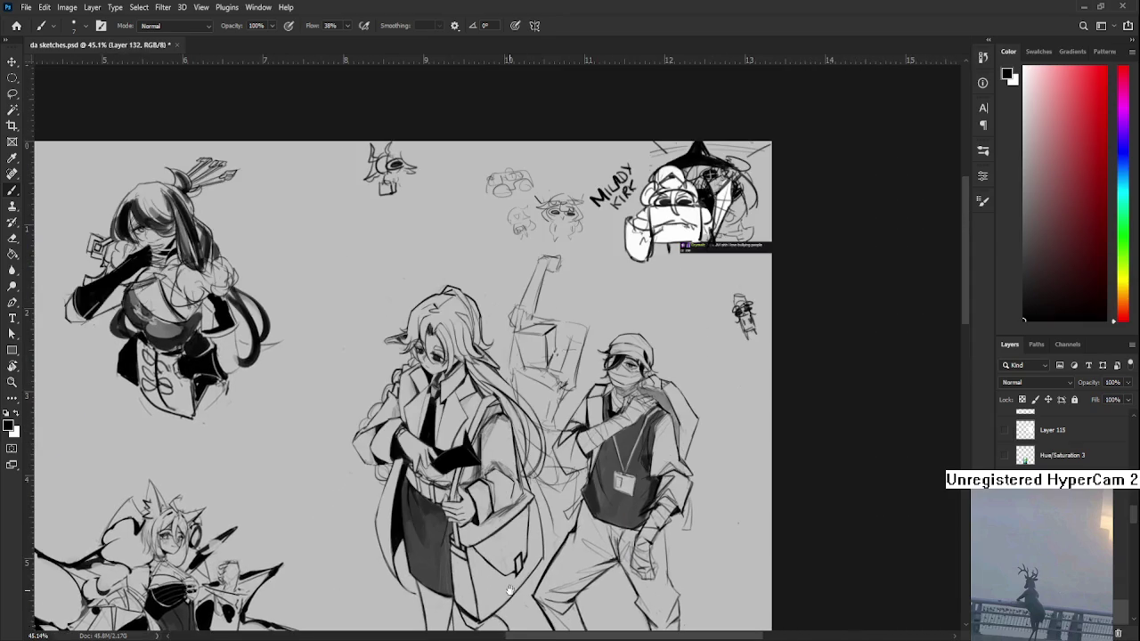
scroll(427, 463, "up", 1)
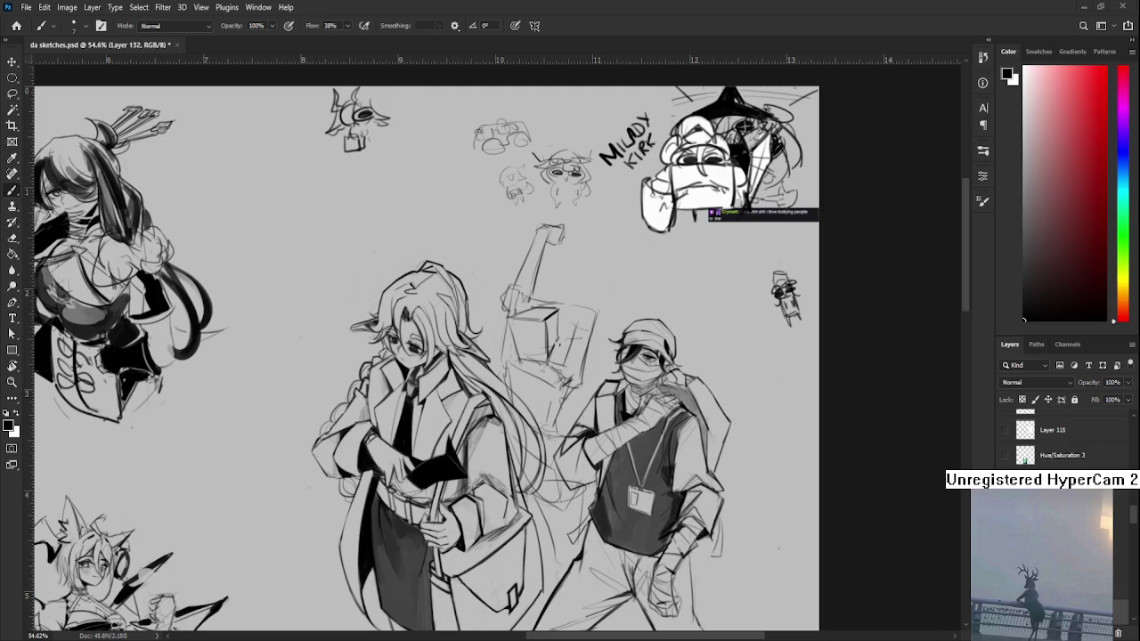
scroll(600, 405, "down", 3)
scroll(534, 427, "down", 2)
scroll(443, 457, "up", 1)
scroll(443, 456, "up", 1)
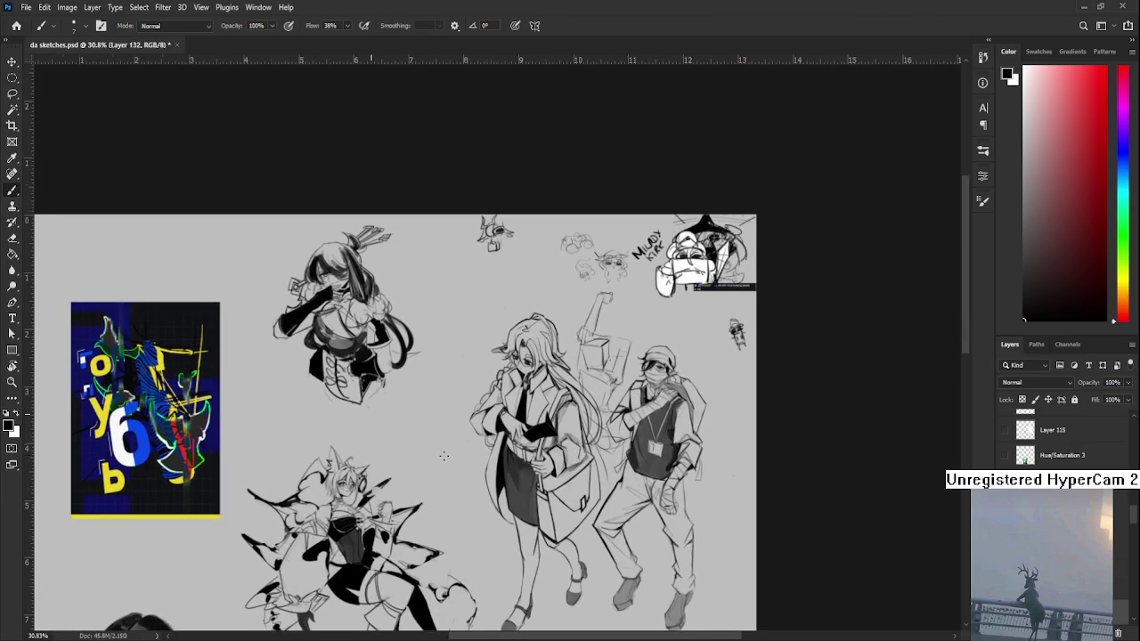
mouse_move(437, 501)
left_mouse_down()
mouse_move(526, 376)
mouse_move(516, 331)
left_mouse_up()
scroll(454, 512, "down", 2)
scroll(454, 512, "right", 1)
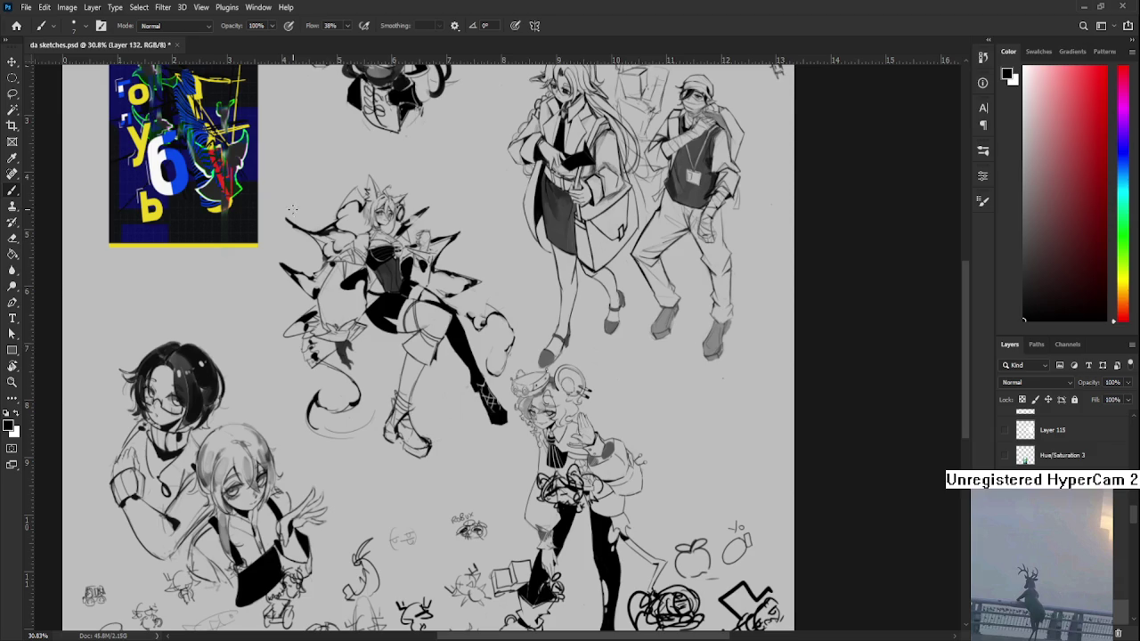
scroll(414, 233, "up", 5)
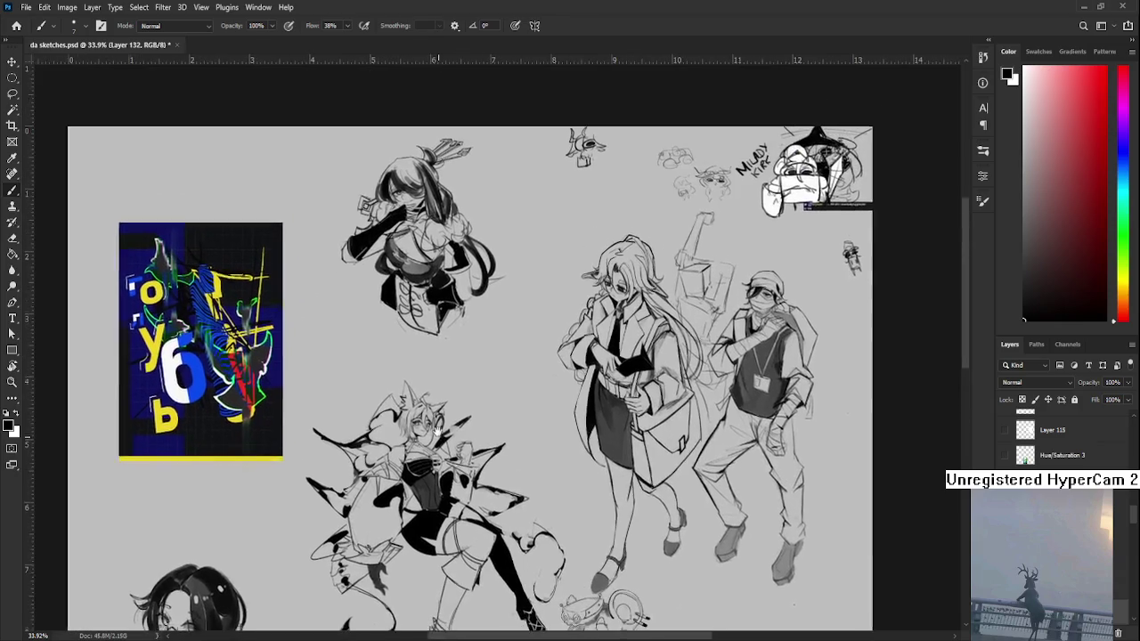
scroll(426, 372, "up", 2)
left_click_drag(426, 372, 374, 89)
left_click_drag(446, 134, 476, 438)
mouse_move(490, 191)
left_mouse_down()
mouse_move(495, 392)
mouse_move(516, 280)
left_mouse_up()
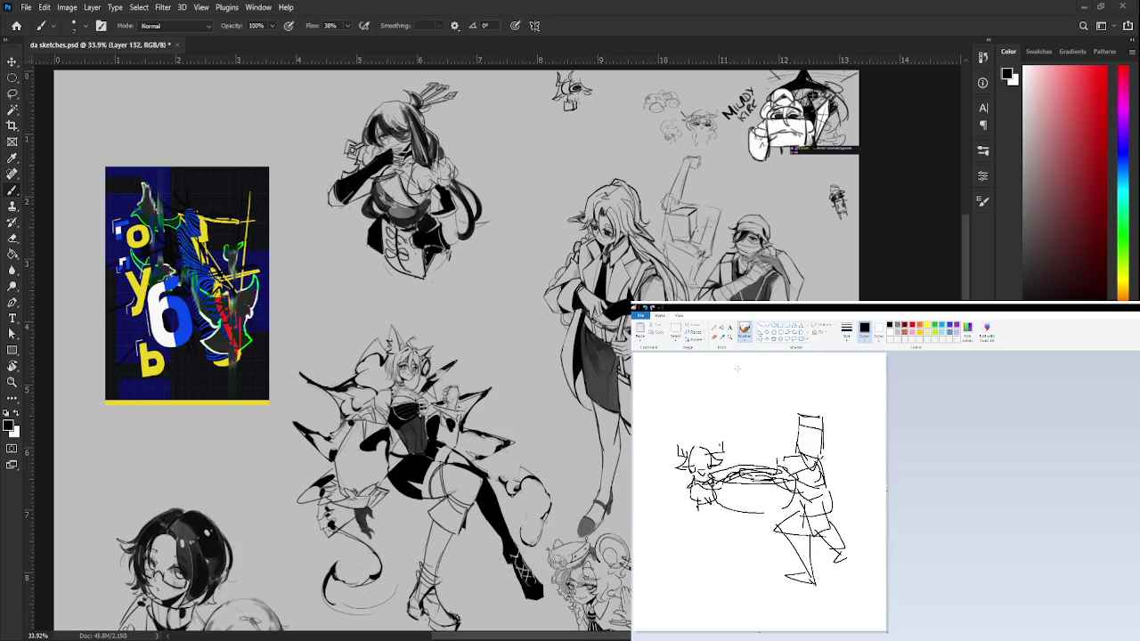
- Drag a rectangular selection around the whole two-figure stick sketch
left_click(675, 329)
left_click_drag(654, 354, 852, 594)
- Clear the stick figure and brush a rounded oval head in its place
key("Delete")
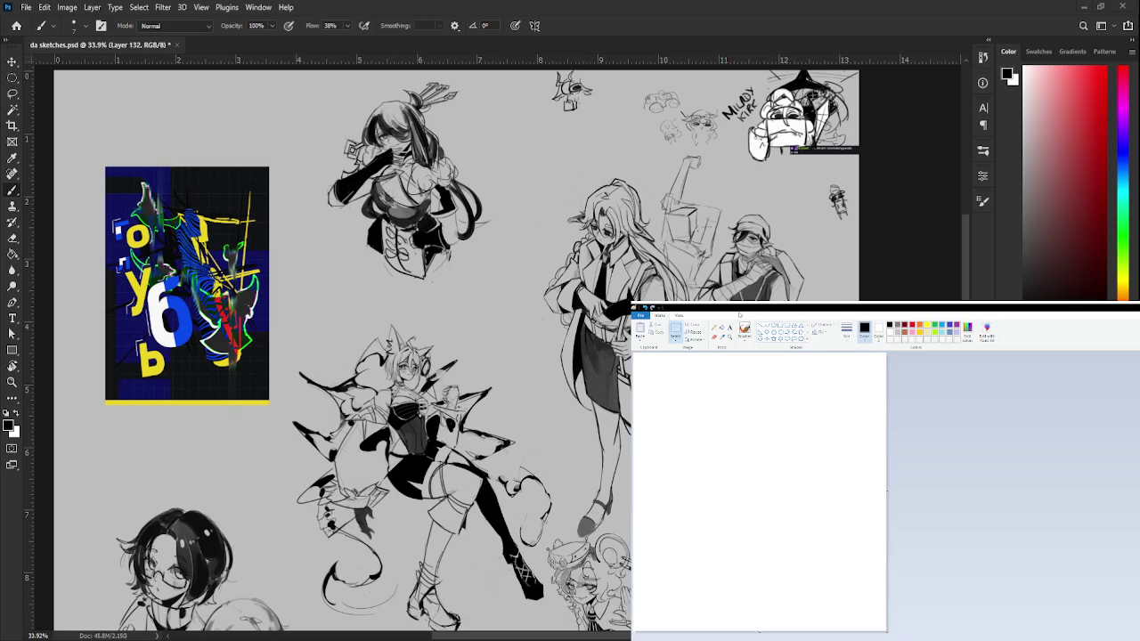
left_click(744, 328)
left_click_drag(775, 429, 784, 520)
key("ctrl+z")
left_click_drag(783, 427, 712, 521)
key("ctrl+z")
mouse_move(702, 447)
left_mouse_down()
mouse_move(804, 428)
mouse_move(753, 531)
left_mouse_up()
left_click_drag(792, 437, 764, 523)
- Draw two big round eyes and a short mouth line on the face
mouse_move(737, 485)
left_mouse_down()
mouse_move(684, 479)
mouse_move(742, 497)
mouse_move(695, 502)
mouse_move(723, 485)
left_mouse_up()
mouse_move(790, 463)
left_mouse_down()
mouse_move(787, 493)
mouse_move(766, 492)
mouse_move(796, 472)
left_mouse_up()
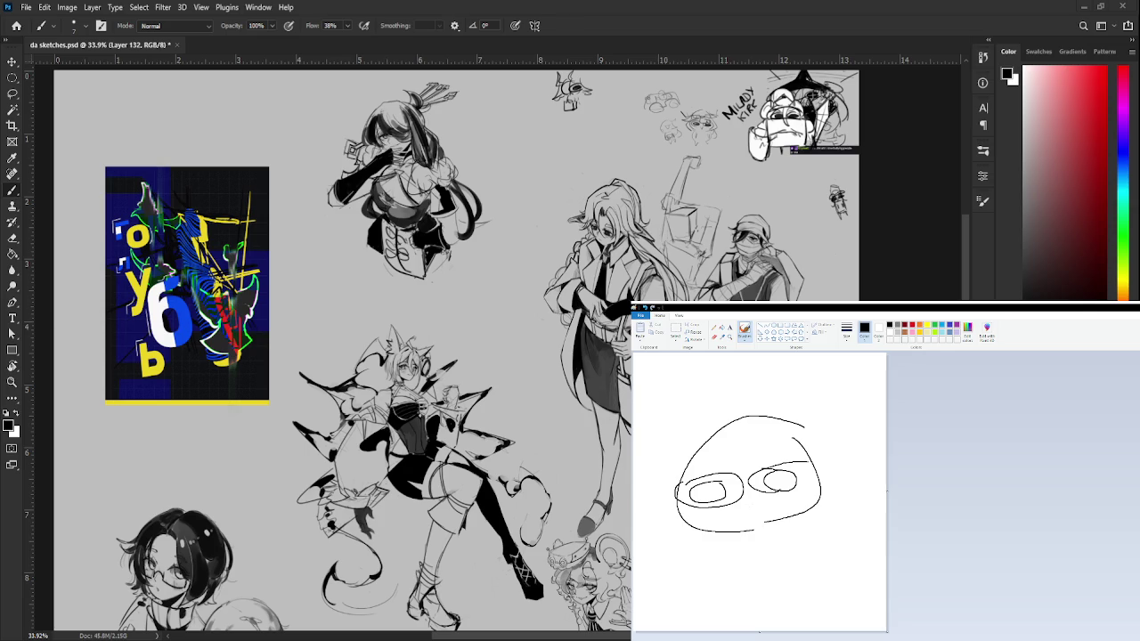
left_click_drag(741, 509, 764, 506)
key("ctrl+z")
mouse_move(739, 510)
left_mouse_down()
mouse_move(758, 514)
mouse_move(749, 517)
left_mouse_up()
key("ctrl+z")
- Draw hair strands over the face and down the head's left side
left_click_drag(727, 430, 720, 474)
left_click_drag(764, 431, 782, 463)
mouse_move(788, 419)
left_mouse_down()
mouse_move(826, 465)
mouse_move(853, 458)
mouse_move(843, 483)
left_mouse_up()
mouse_move(705, 413)
left_mouse_down()
mouse_move(710, 495)
mouse_move(669, 490)
left_mouse_up()
mouse_move(675, 424)
left_mouse_down()
mouse_move(662, 492)
mouse_move(678, 529)
left_mouse_up()
- Add pointed ears, a hairline arc and short hair strands on both sides
mouse_move(678, 434)
left_mouse_down()
mouse_move(692, 411)
mouse_move(702, 426)
left_mouse_up()
mouse_move(787, 413)
left_mouse_down()
mouse_move(792, 398)
mouse_move(806, 426)
left_mouse_up()
mouse_move(694, 418)
left_mouse_down()
mouse_move(748, 401)
mouse_move(796, 407)
mouse_move(826, 490)
left_mouse_up()
left_click_drag(666, 497, 686, 516)
left_click_drag(696, 465, 681, 518)
left_click_drag(804, 436, 809, 494)
left_click_drag(803, 494, 821, 481)
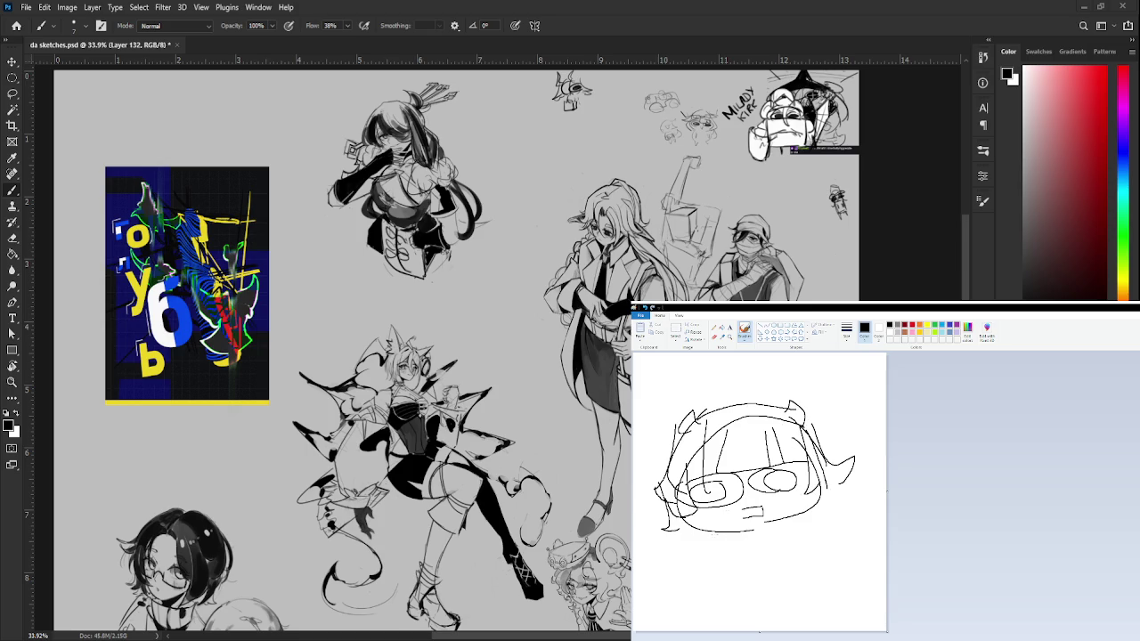
- Draw the jaw, neck, dress with its hem, chin strokes and two short legs
left_click_drag(693, 531, 810, 508)
left_click_drag(691, 530, 728, 542)
left_click_drag(728, 541, 714, 579)
mouse_move(795, 510)
left_mouse_down()
mouse_move(830, 565)
mouse_move(712, 588)
left_mouse_up()
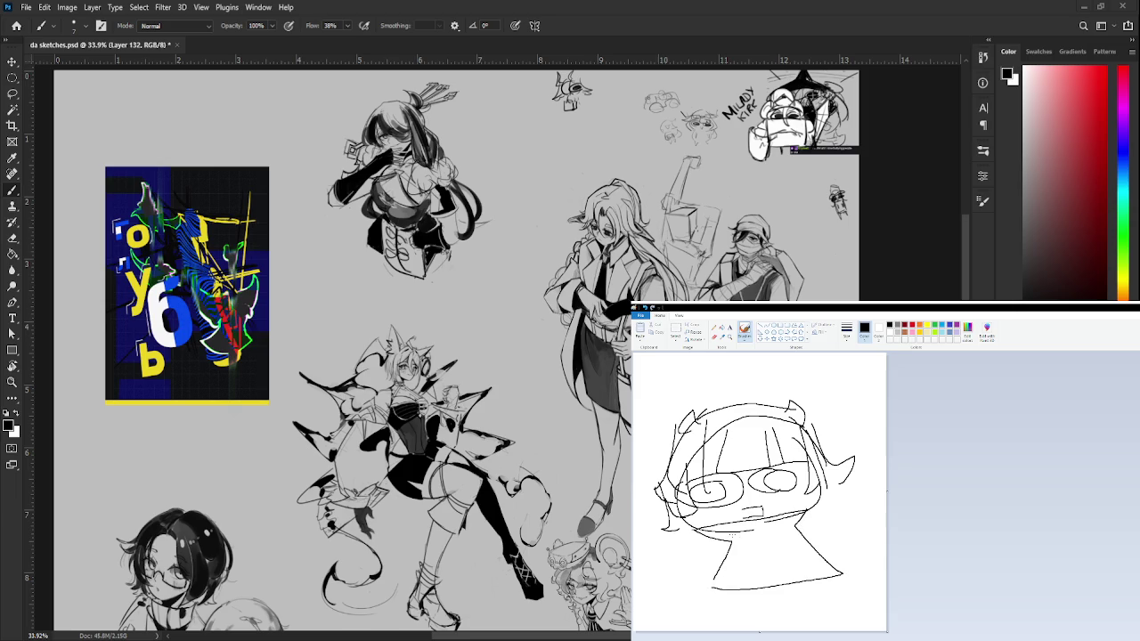
mouse_move(734, 536)
left_mouse_down()
mouse_move(789, 522)
mouse_move(708, 532)
mouse_move(785, 526)
left_mouse_up()
left_click_drag(744, 590, 750, 607)
left_click_drag(800, 581, 815, 596)
- Add extra hair strands at the sides and a fringe across the forehead
left_click_drag(678, 518, 686, 543)
left_click_drag(682, 540, 690, 545)
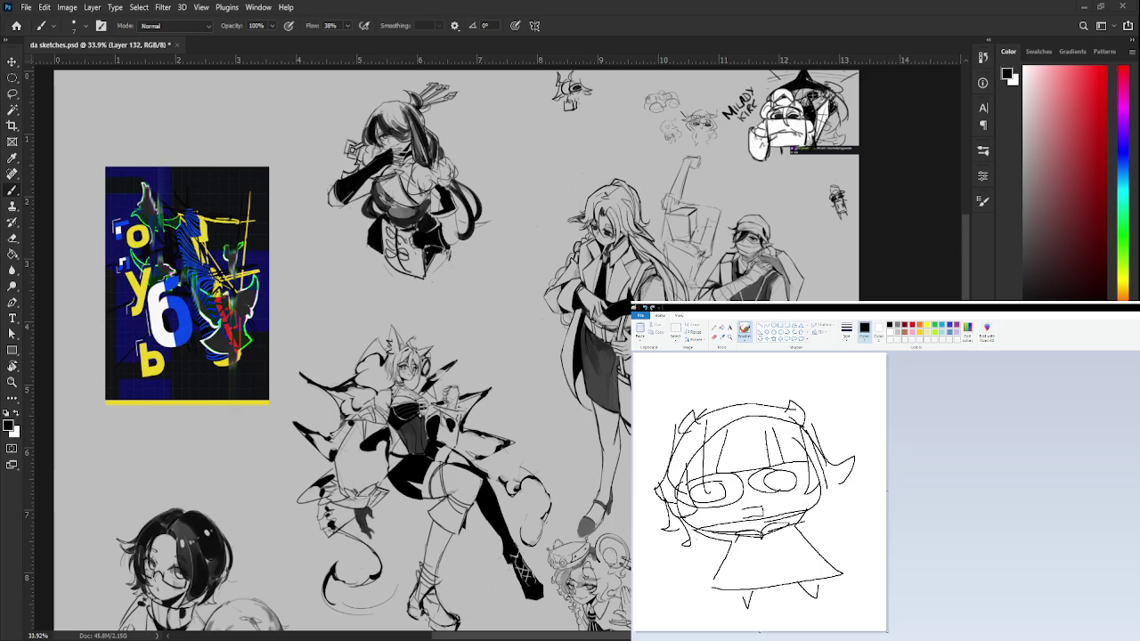
left_click_drag(812, 490, 831, 513)
mouse_move(697, 462)
left_mouse_down()
mouse_move(783, 448)
mouse_move(798, 458)
left_mouse_up()
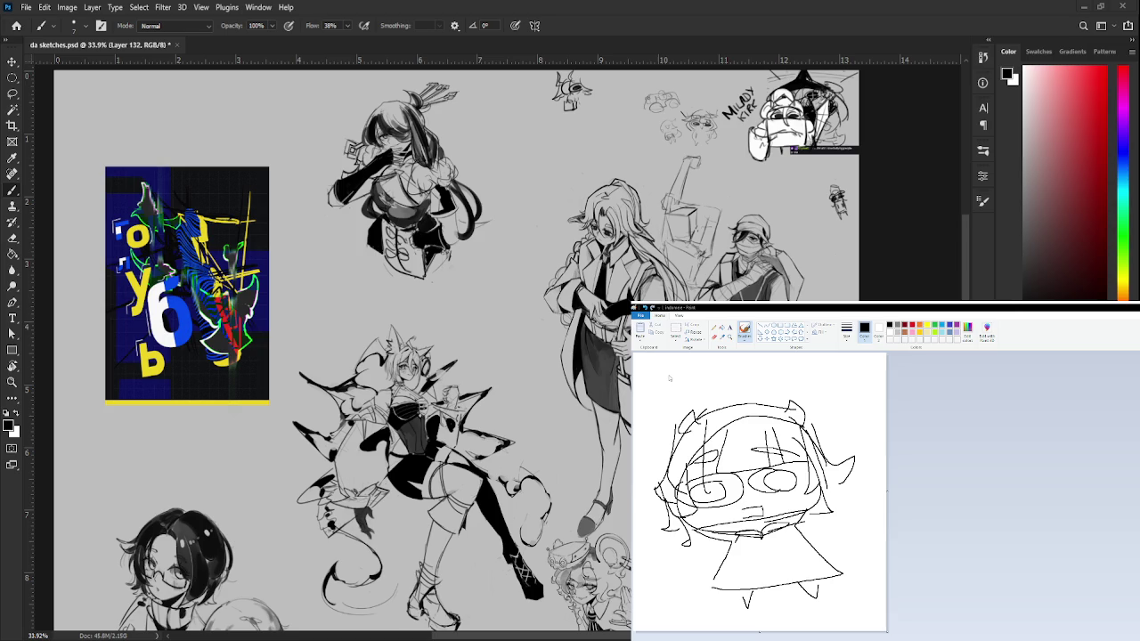
left_click(666, 374)
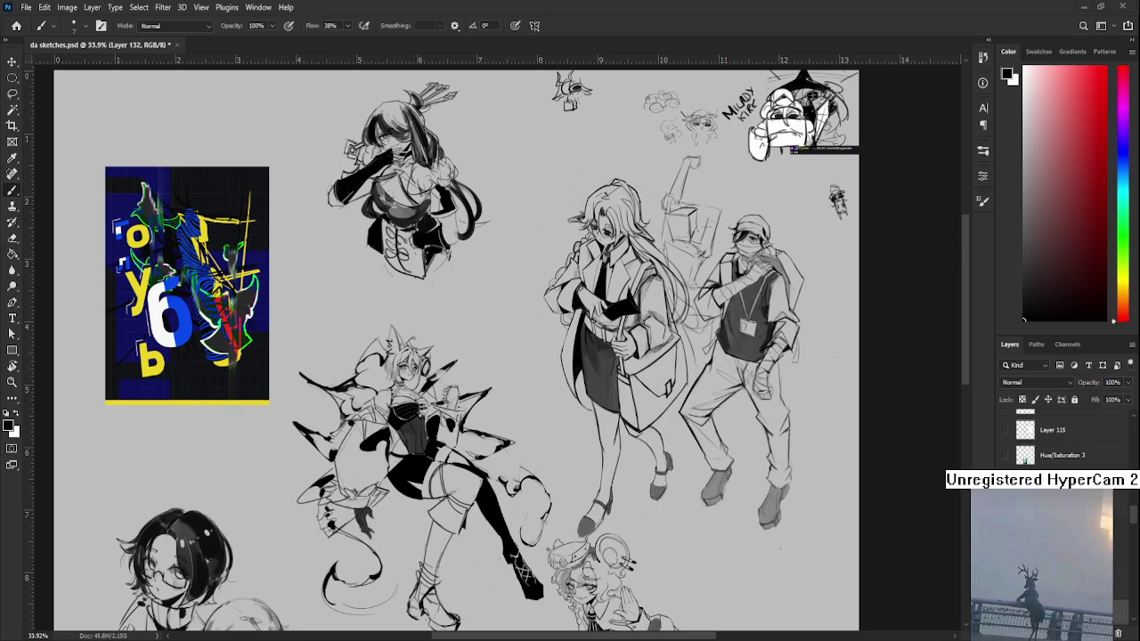
scroll(380, 425, "down", 2)
mouse_move(493, 463)
left_mouse_down()
mouse_move(486, 370)
mouse_move(500, 360)
left_mouse_up()
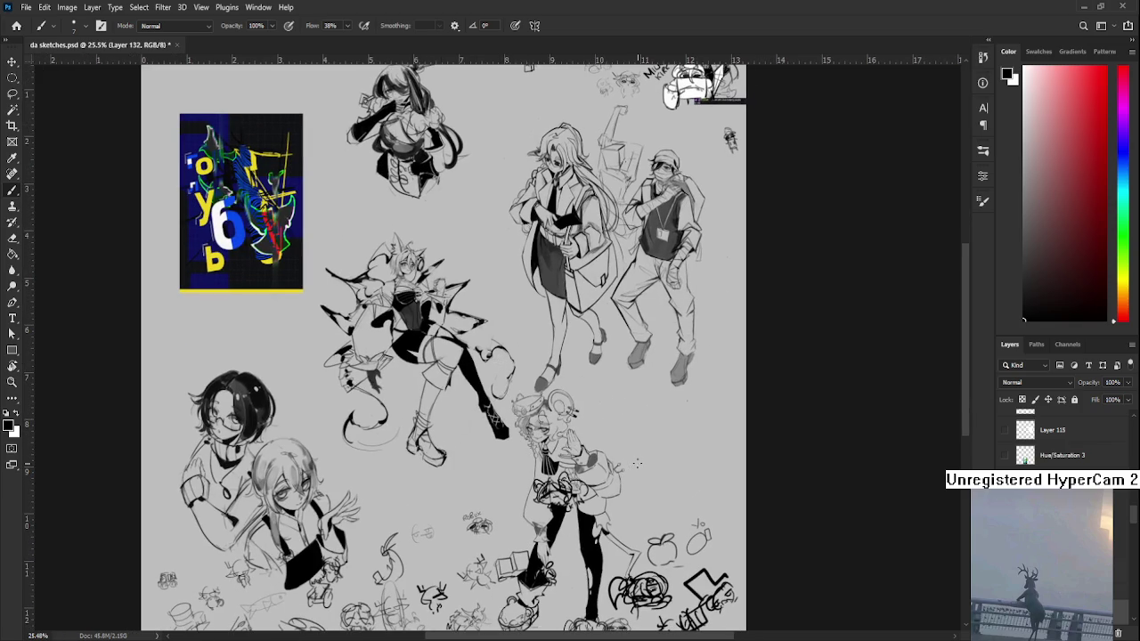
left_click_drag(523, 595, 523, 502)
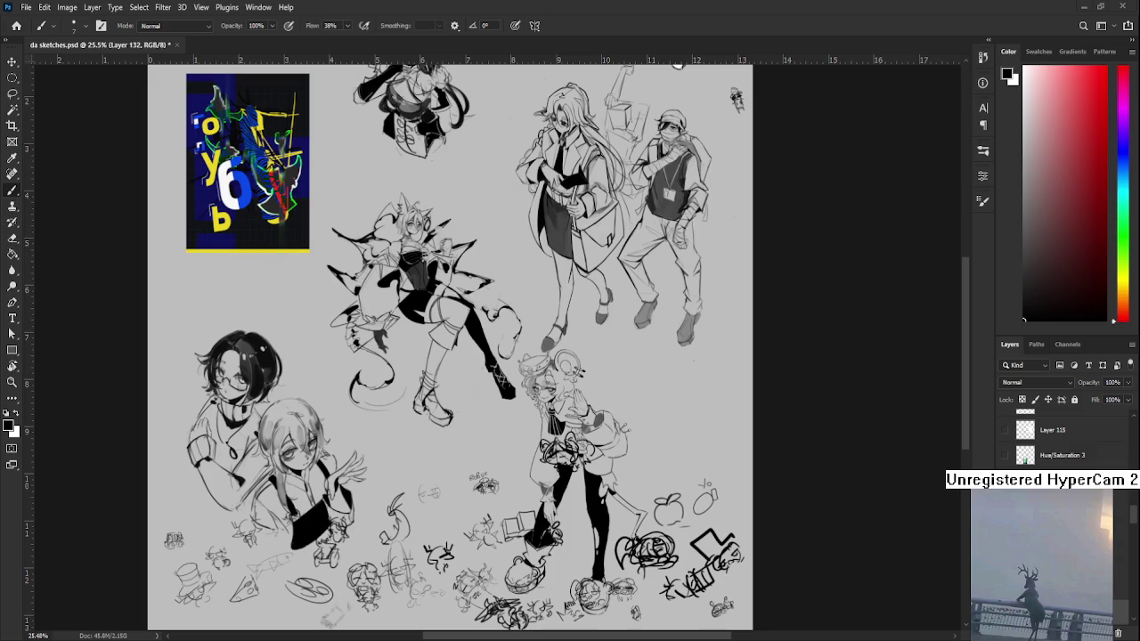
scroll(398, 488, "down", 2)
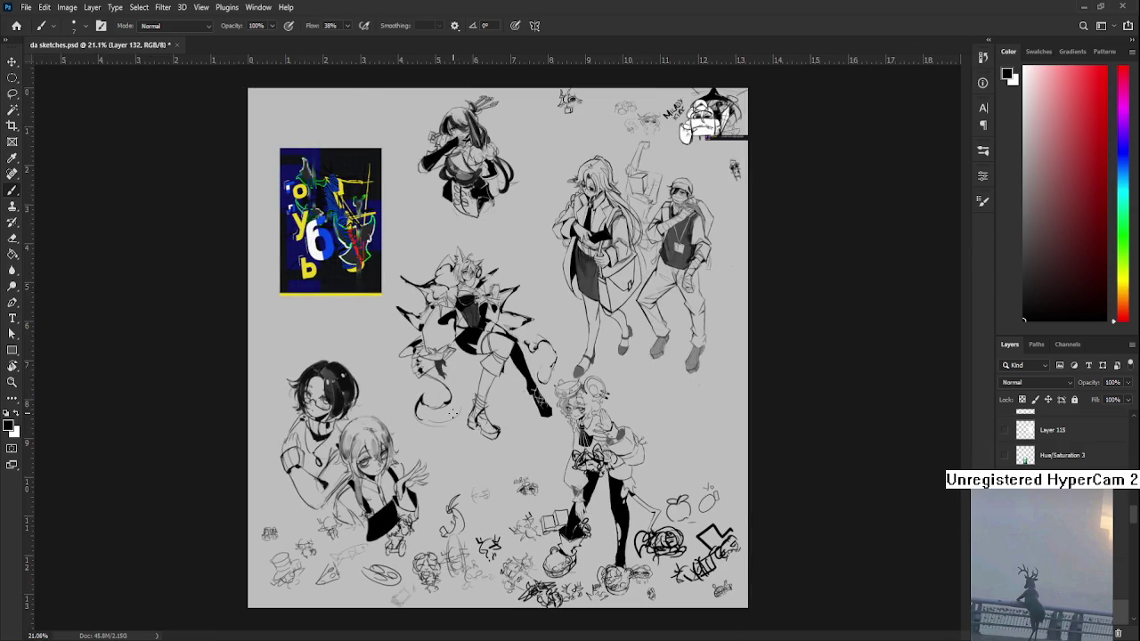
scroll(453, 412, "up", 2)
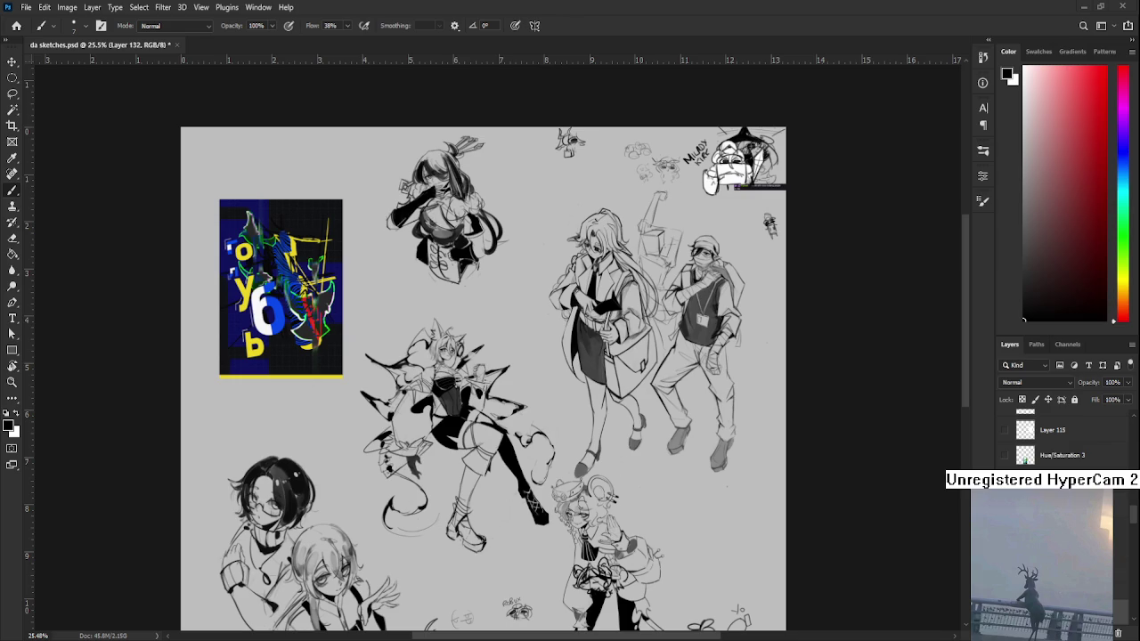
- Open Raid.psd from recent files and zoom in on the bob-haired girl's head
left_click(16, 24)
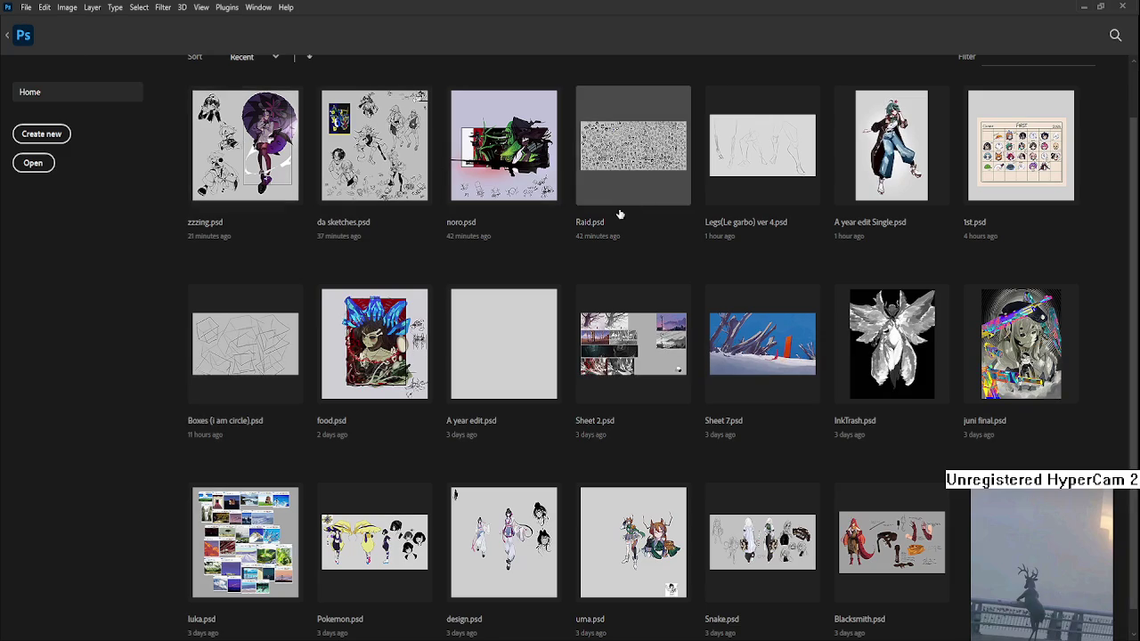
left_click(645, 174)
scroll(402, 204, "up", 3)
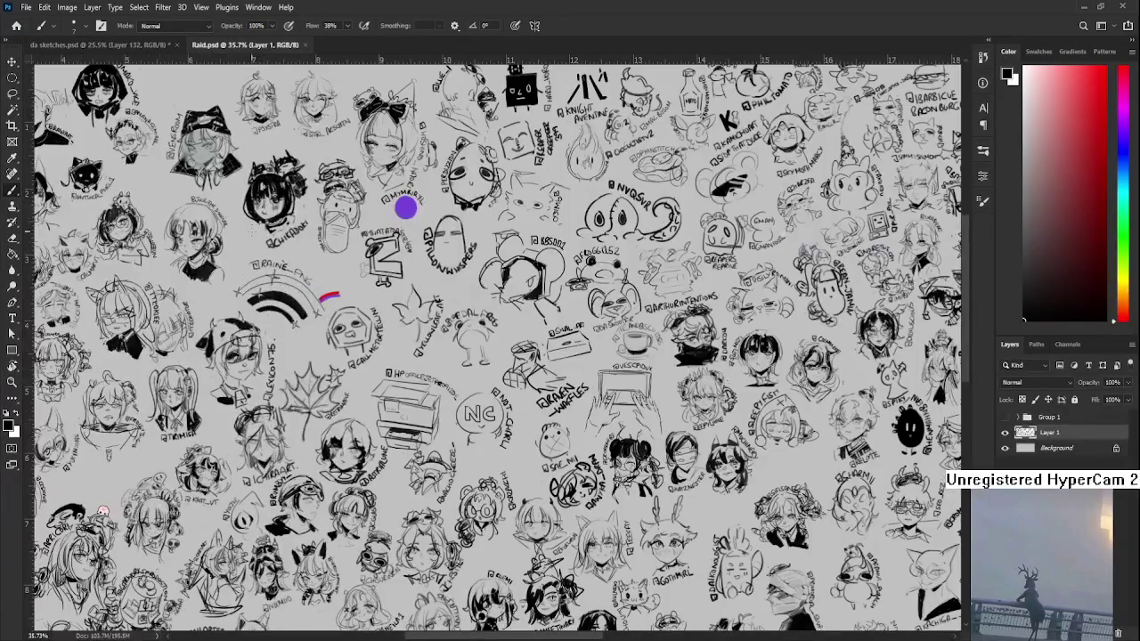
left_click_drag(416, 299, 453, 291)
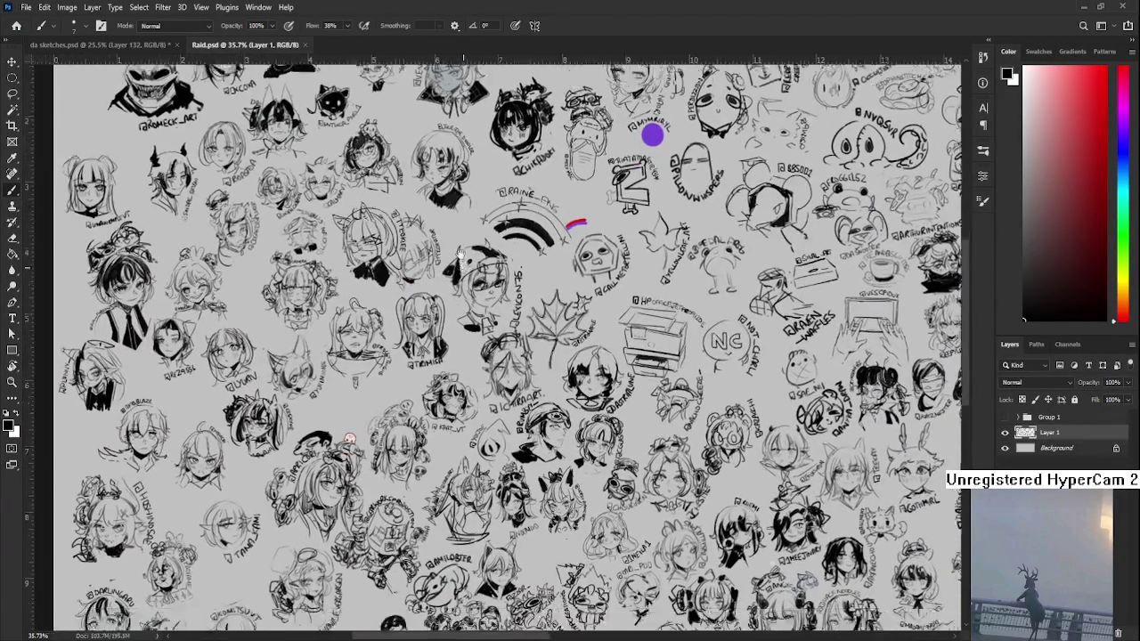
scroll(486, 392, "down", 3)
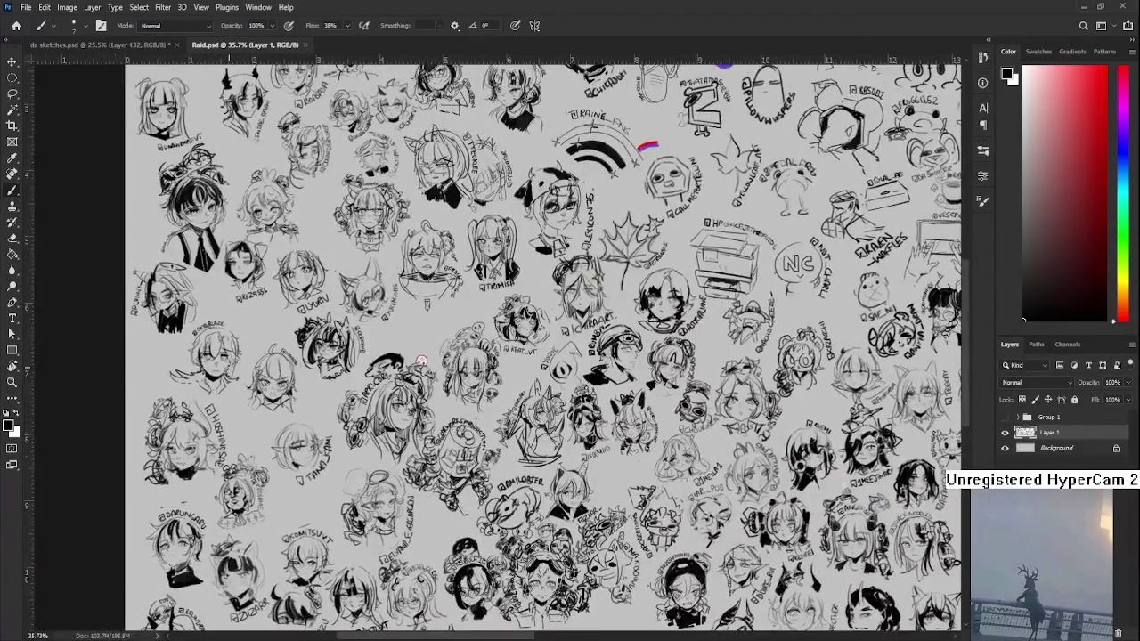
scroll(249, 383, "up", 3)
mouse_move(430, 463)
left_mouse_down()
mouse_move(430, 367)
mouse_move(414, 484)
left_mouse_up()
scroll(348, 203, "up", 2)
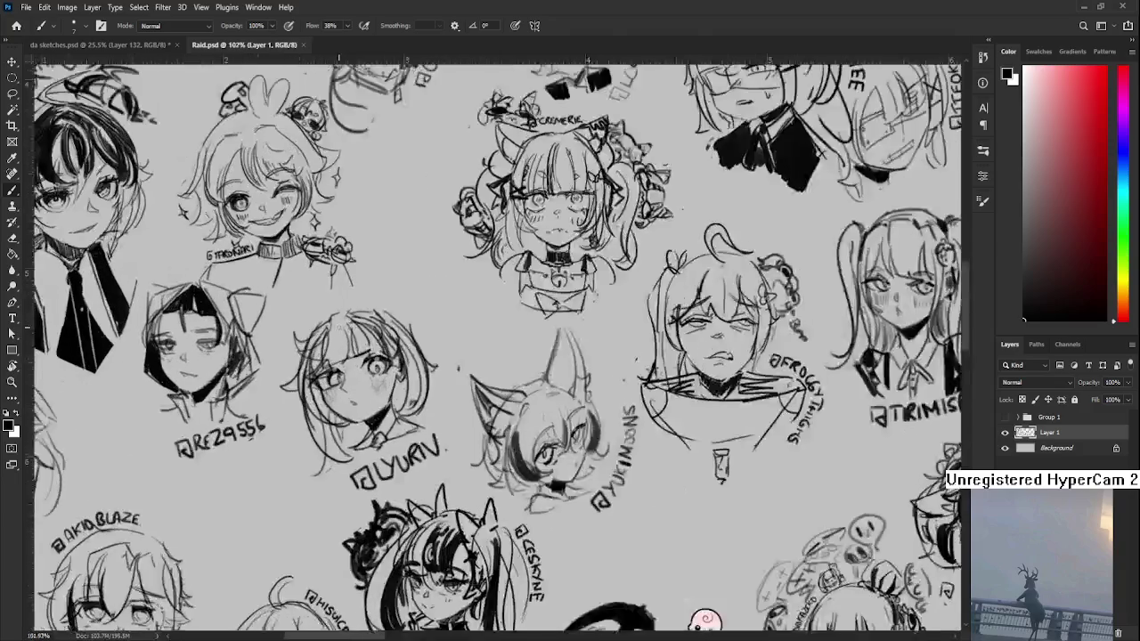
scroll(338, 327, "up", 2)
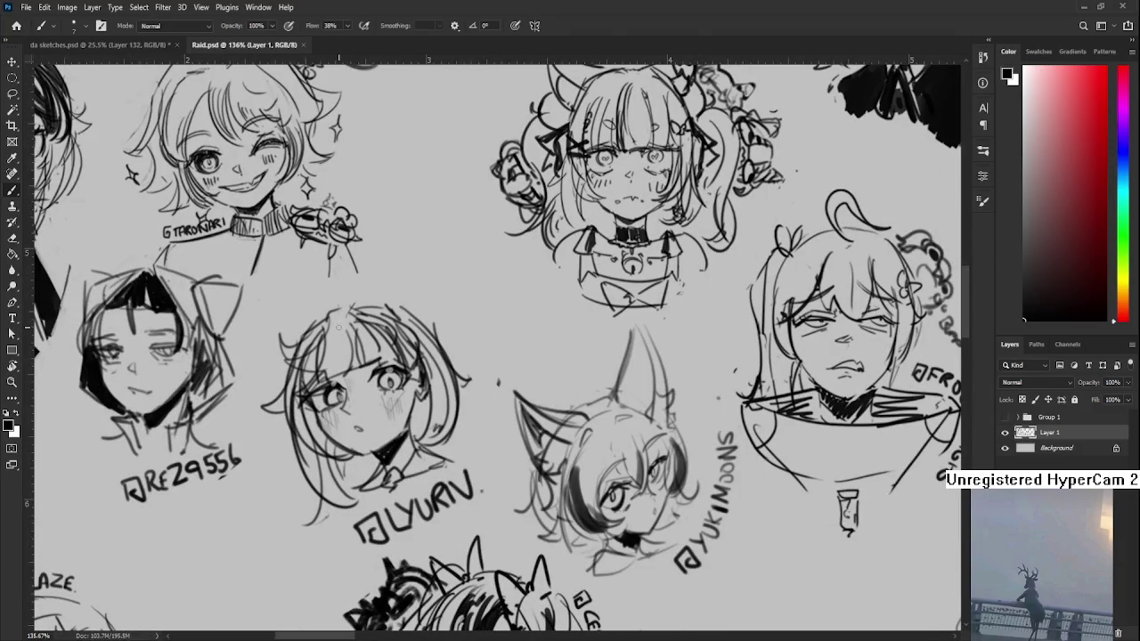
left_click_drag(473, 333, 470, 358)
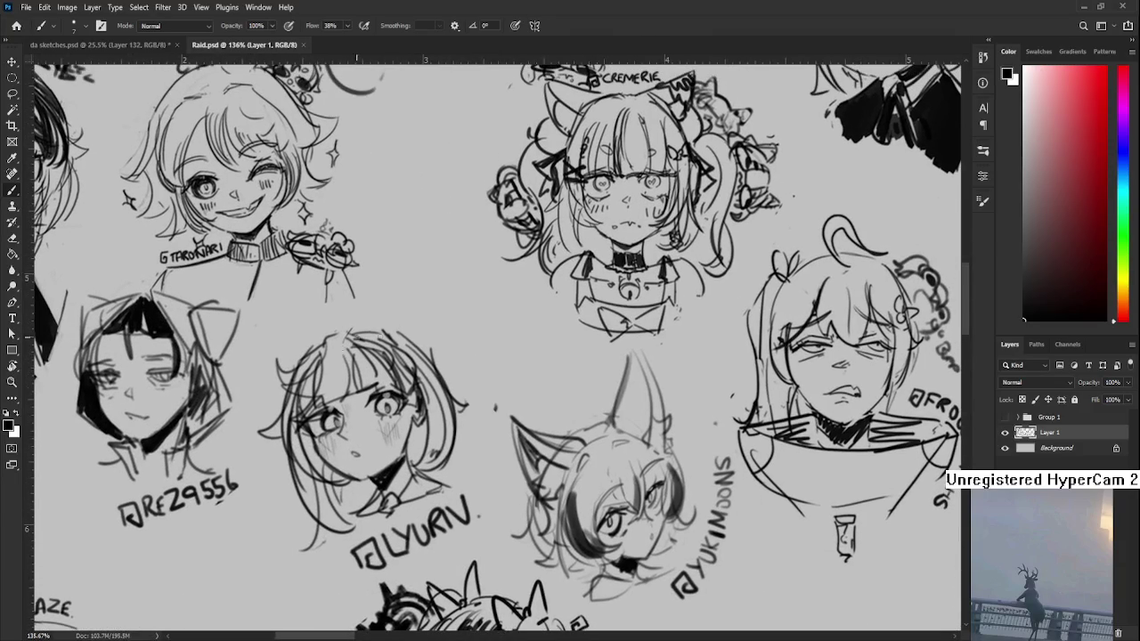
- Sketch a loose halo of curved brush strokes above her head, then zoom out
left_click_drag(352, 326, 405, 289)
key("ctrl+z")
mouse_move(342, 330)
left_mouse_down()
mouse_move(347, 308)
mouse_move(428, 326)
left_mouse_up()
mouse_move(339, 326)
left_mouse_down()
mouse_move(374, 305)
mouse_move(437, 304)
mouse_move(409, 278)
mouse_move(366, 286)
left_mouse_up()
key("ctrl+z")
key("ctrl+z")
left_click_drag(338, 326, 372, 283)
mouse_move(333, 343)
left_mouse_down()
mouse_move(351, 292)
mouse_move(445, 332)
left_mouse_up()
left_click_drag(435, 290, 465, 311)
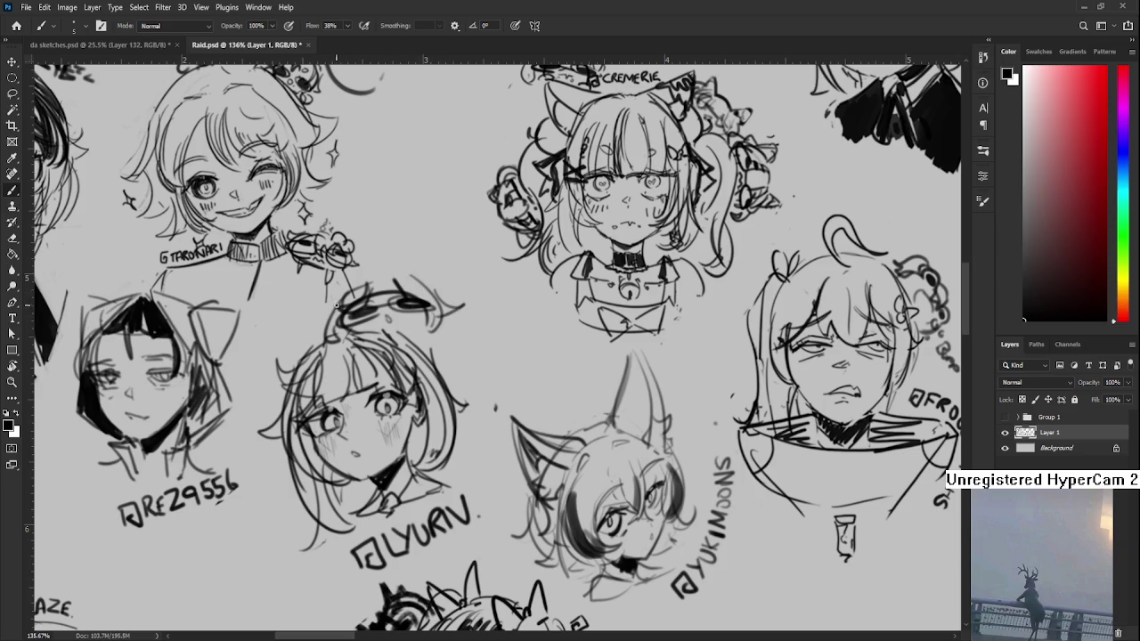
left_click_drag(385, 306, 372, 283)
scroll(758, 179, "down", 3)
scroll(757, 178, "down", 2)
scroll(758, 178, "down", 2)
scroll(758, 178, "down", 3)
scroll(602, 466, "down", 1)
- Close the Raid.psd tab and zoom around the da sketches.psd character sheet
key("r")
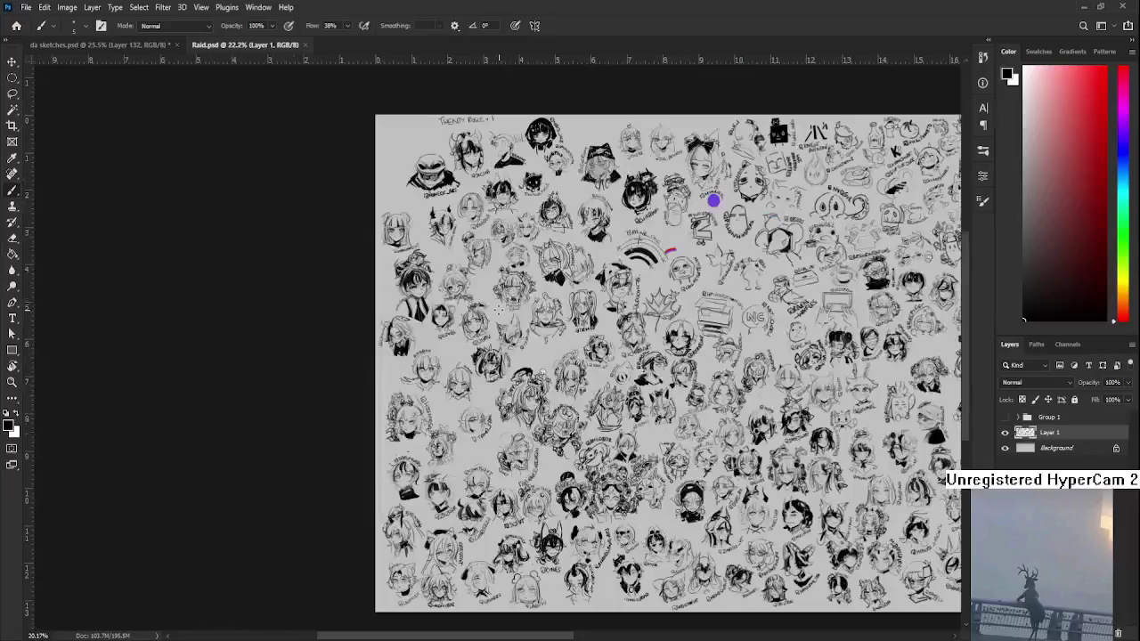
left_click(303, 46)
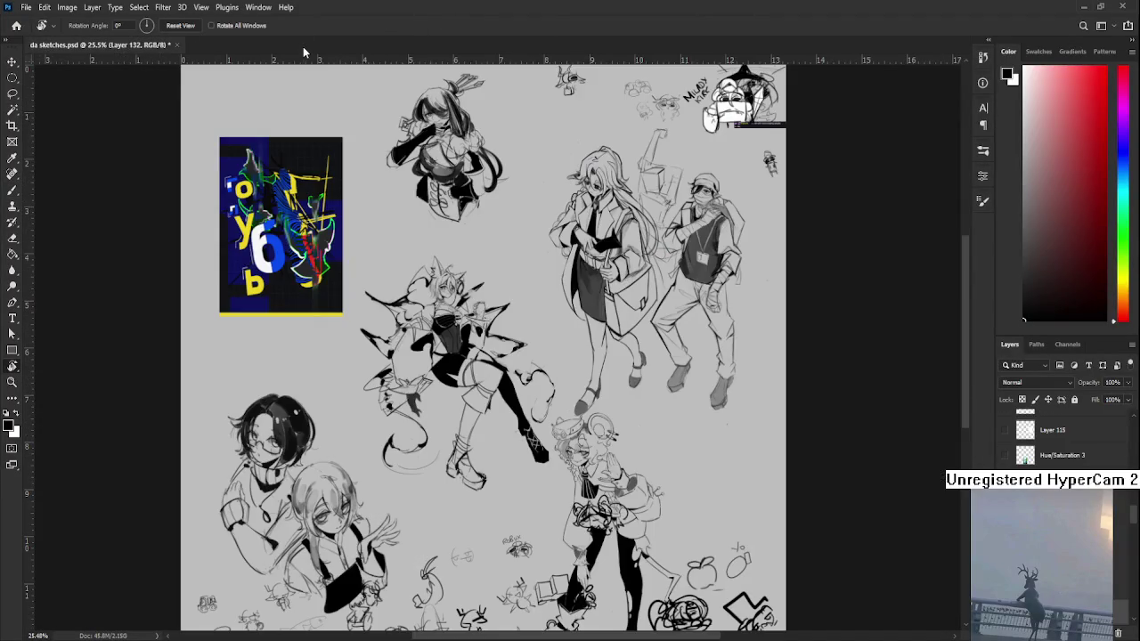
scroll(420, 308, "up", 1)
scroll(420, 309, "right", 2)
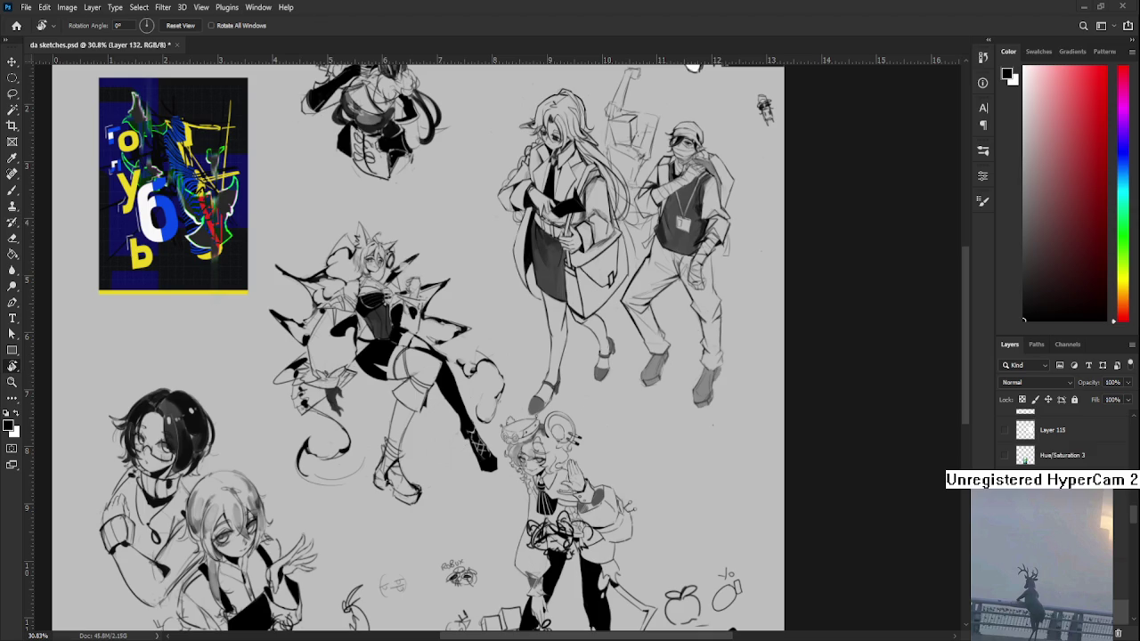
scroll(610, 303, "down", 2)
scroll(610, 302, "down", 2)
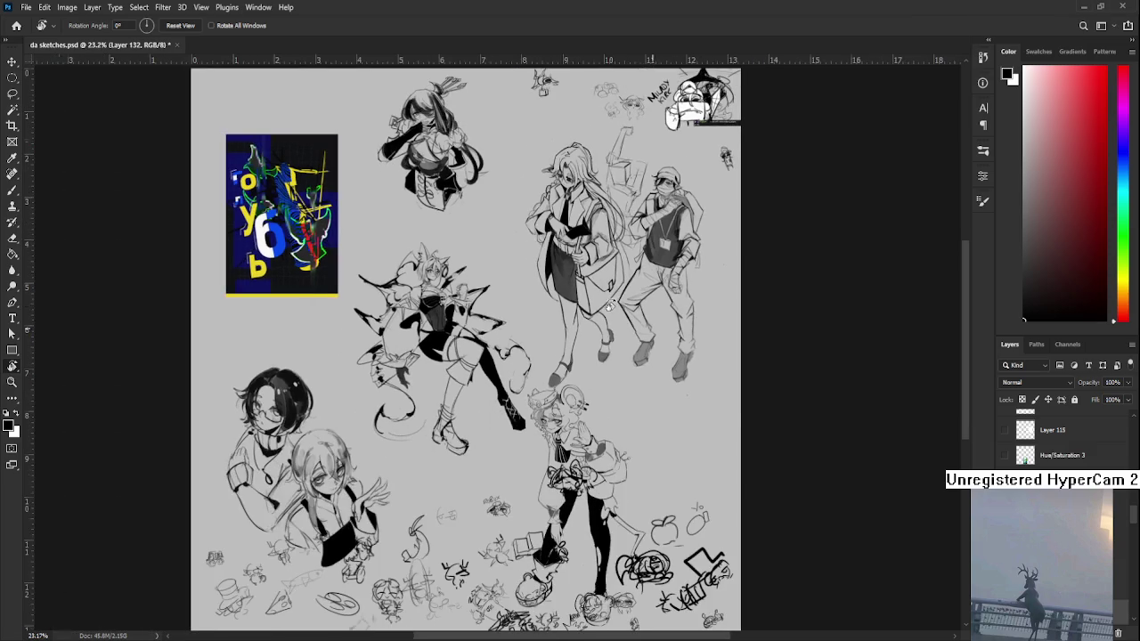
scroll(607, 271, "up", 5)
scroll(607, 233, "up", 2)
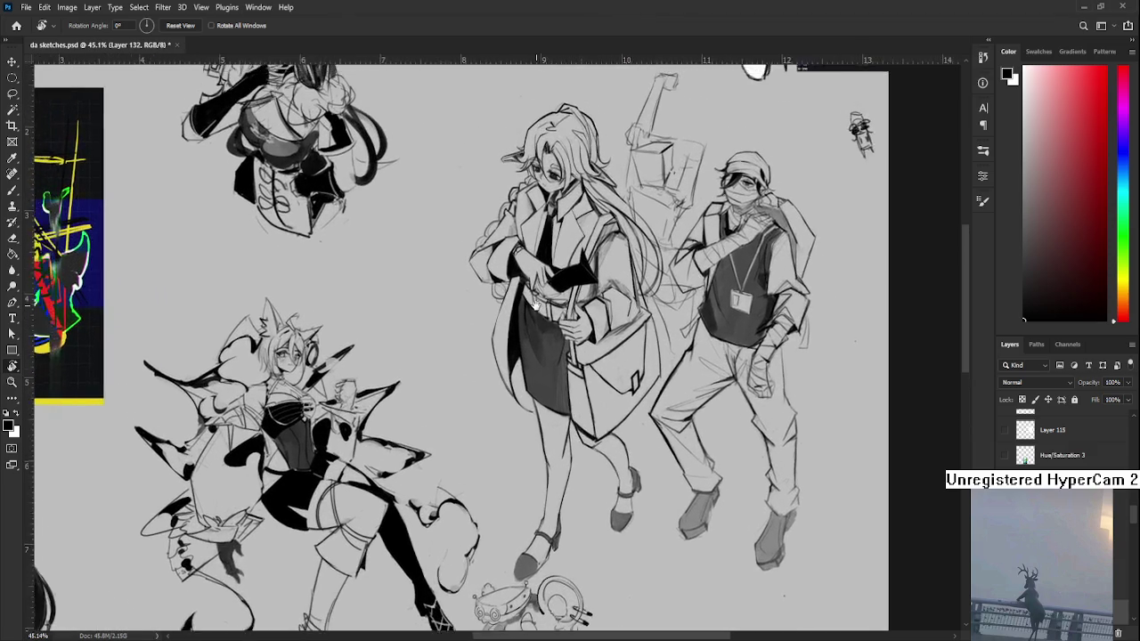
scroll(608, 233, "down", 3)
left_click(16, 26)
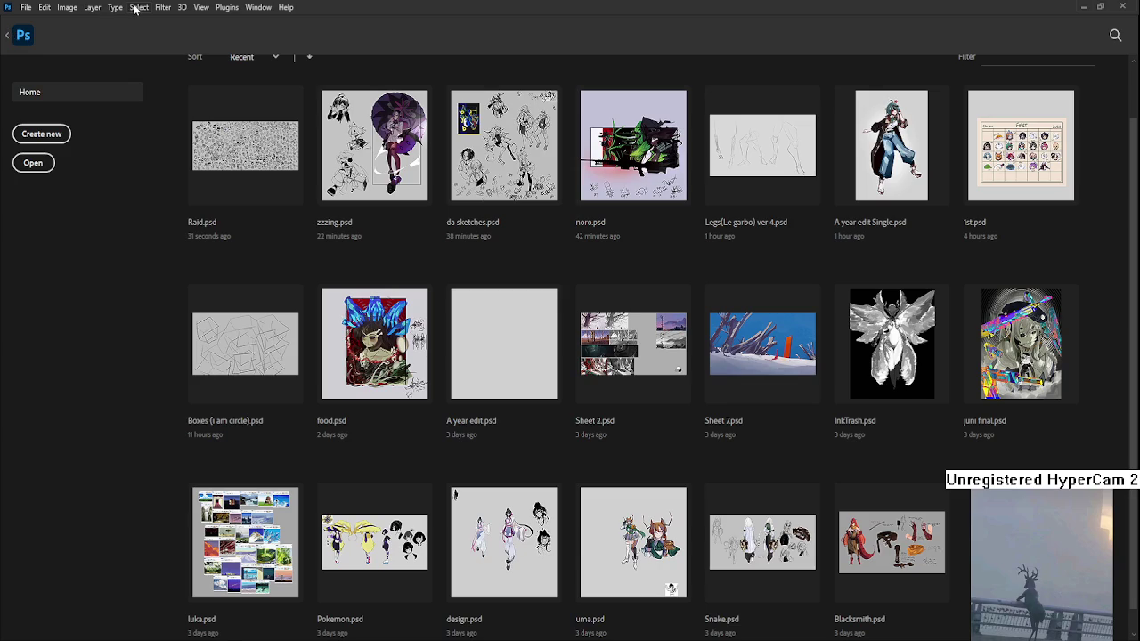
left_click(625, 138)
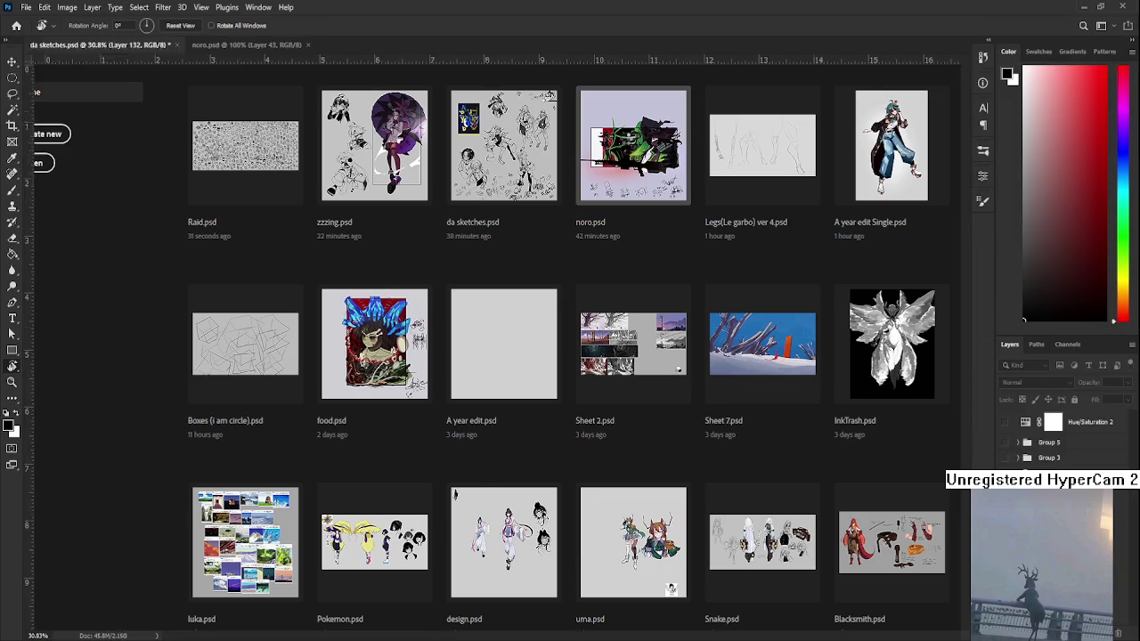
scroll(527, 275, "up", 2)
scroll(527, 274, "up", 1)
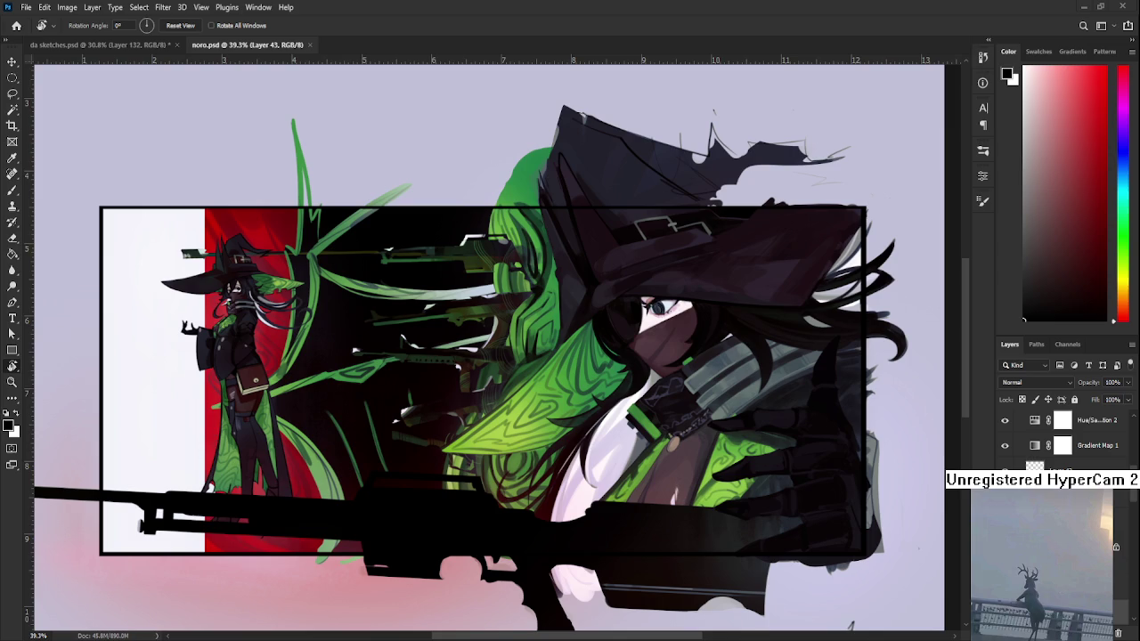
scroll(696, 318, "down", 2)
scroll(697, 317, "down", 1)
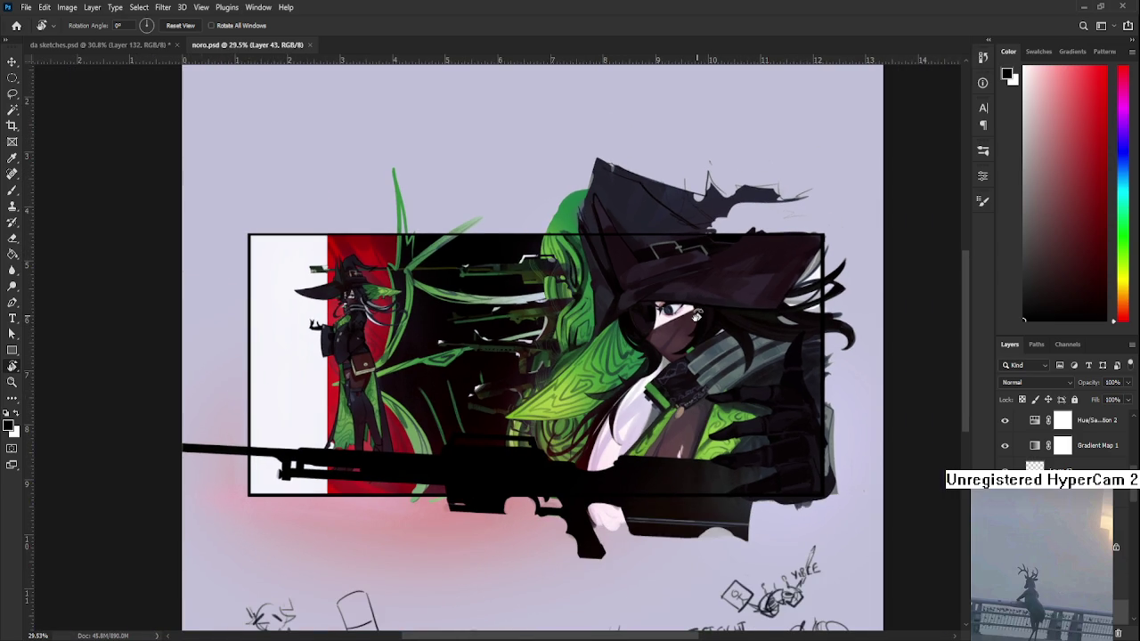
scroll(696, 316, "up", 1)
scroll(699, 318, "up", 3)
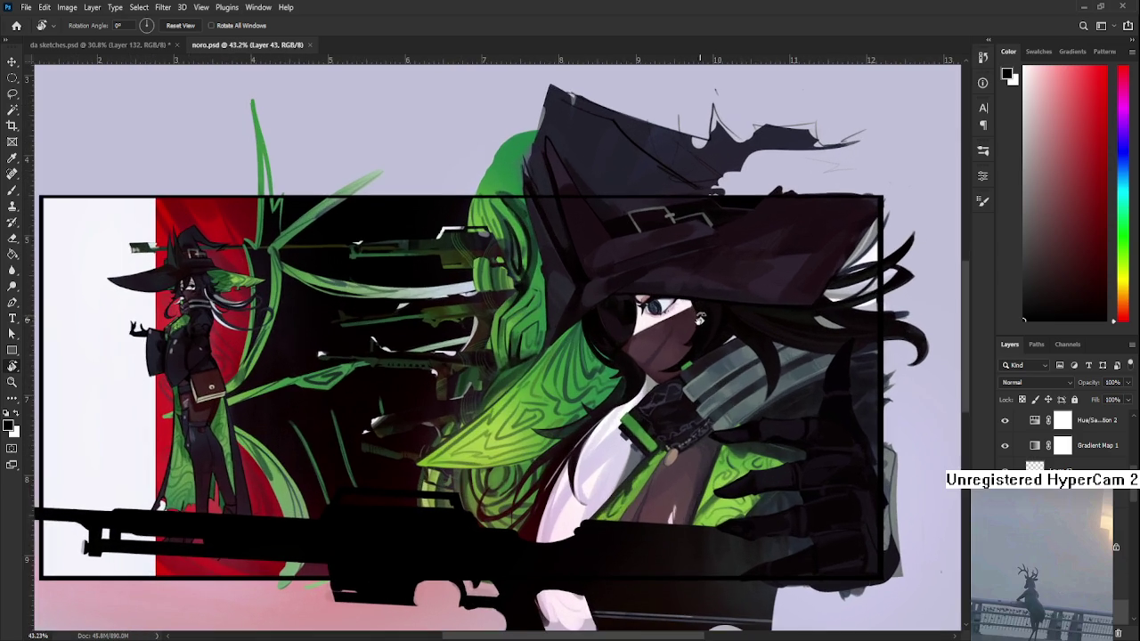
scroll(701, 319, "down", 1)
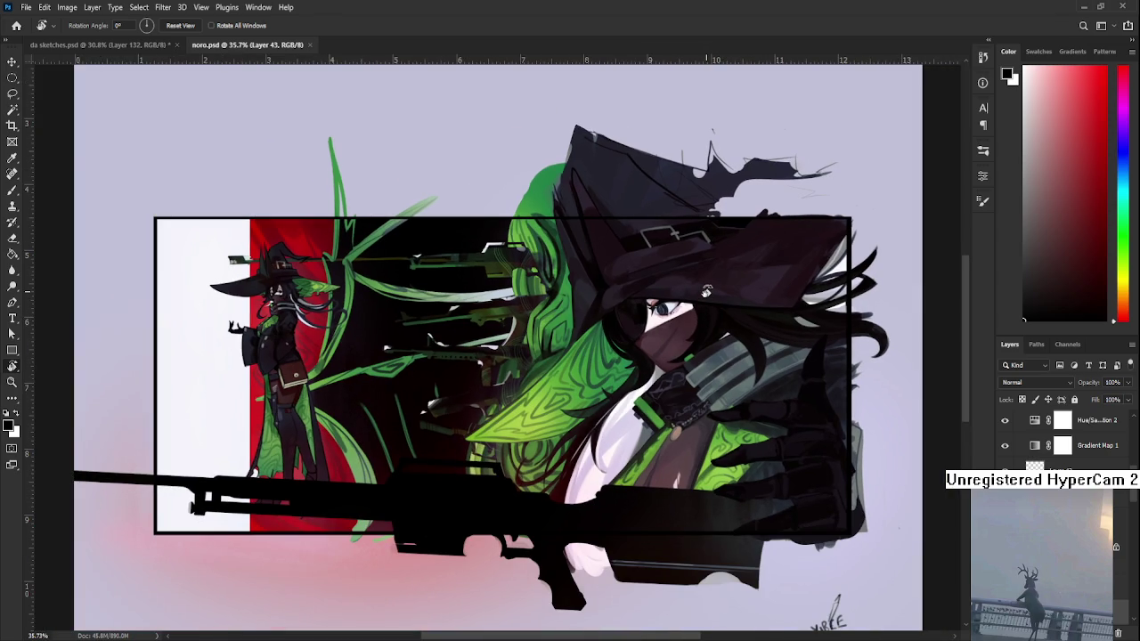
scroll(706, 292, "down", 1)
scroll(214, 526, "up", 1)
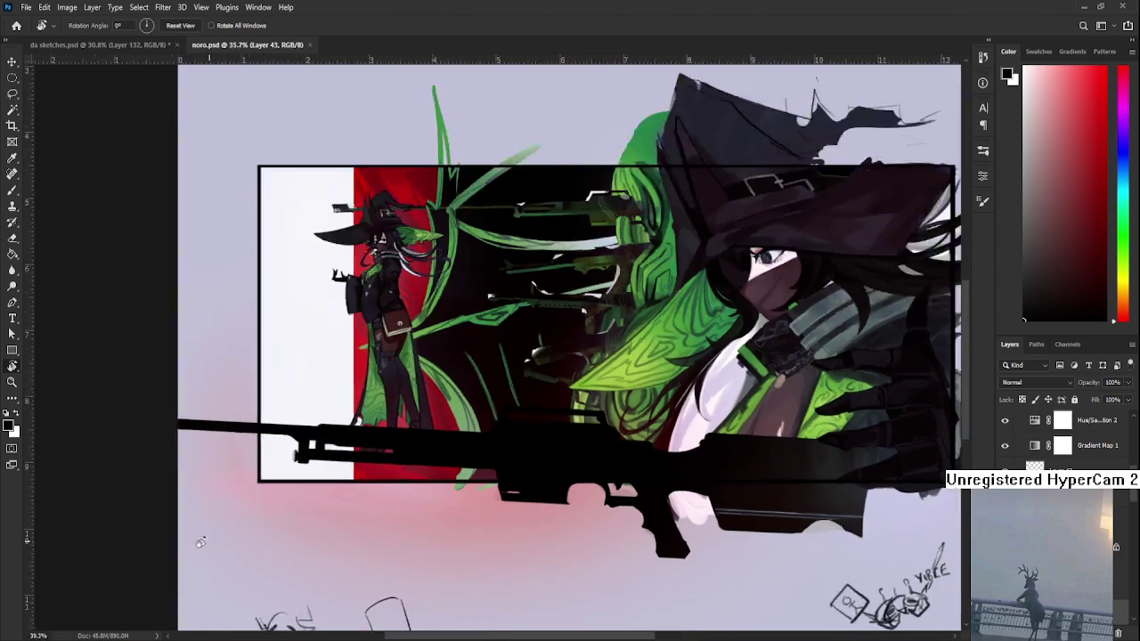
scroll(223, 496, "up", 2)
scroll(241, 490, "up", 1)
scroll(481, 451, "down", 2)
scroll(481, 451, "down", 2)
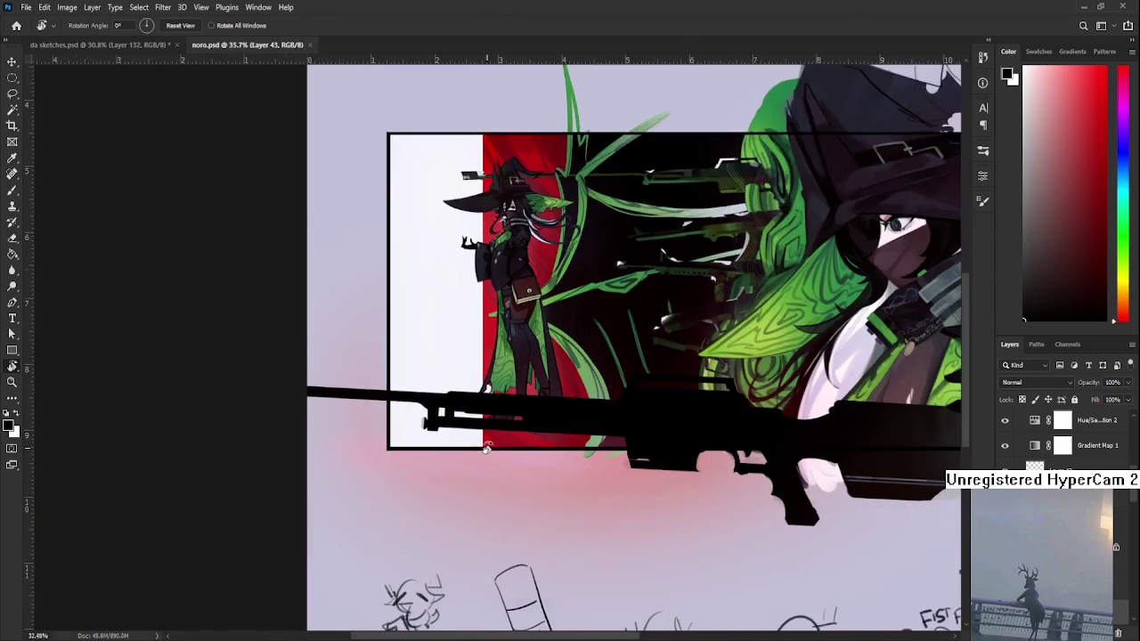
scroll(508, 481, "down", 1)
left_click_drag(516, 490, 508, 489)
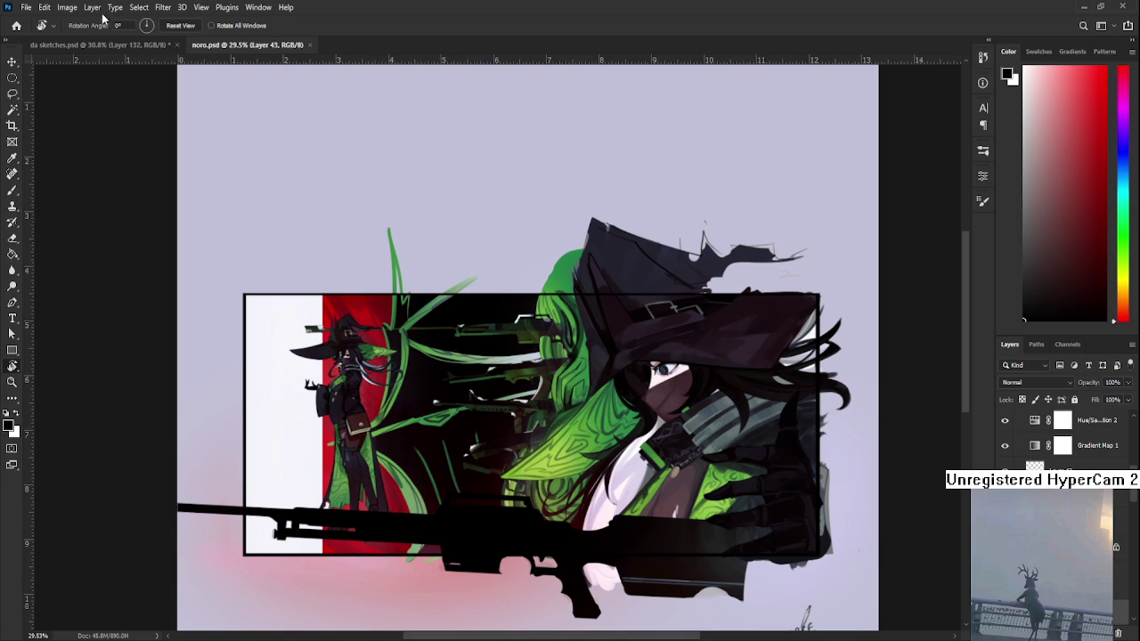
- Switch to da sketches.psd and pan down to the lower sketches
left_click(100, 44)
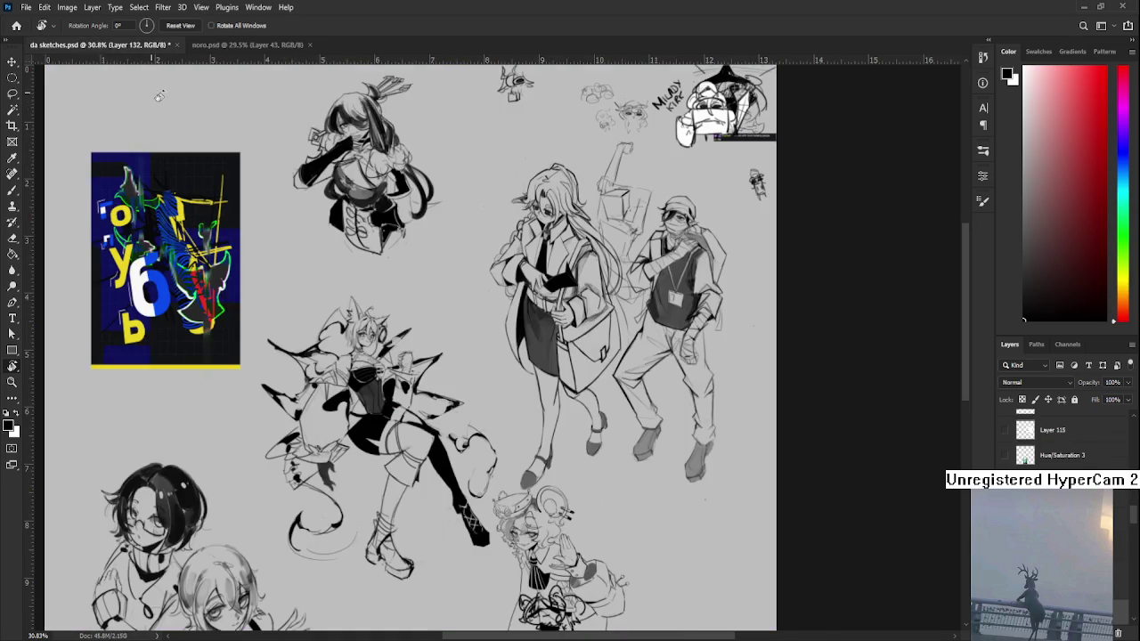
scroll(628, 336, "down", 2)
scroll(629, 337, "up", 2)
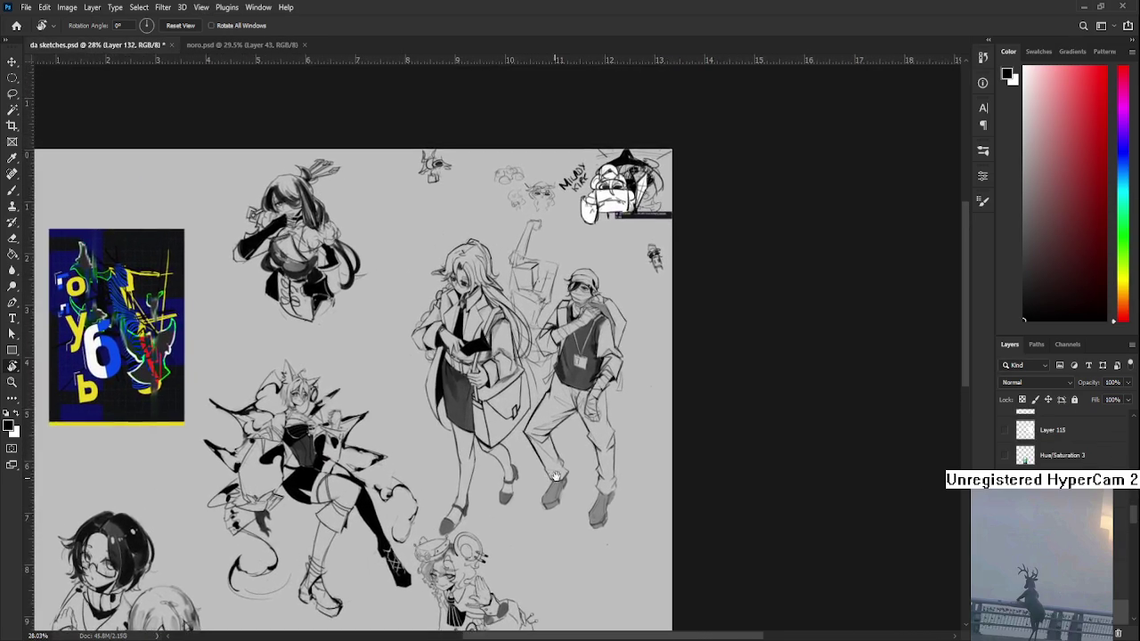
left_click_drag(556, 476, 564, 293)
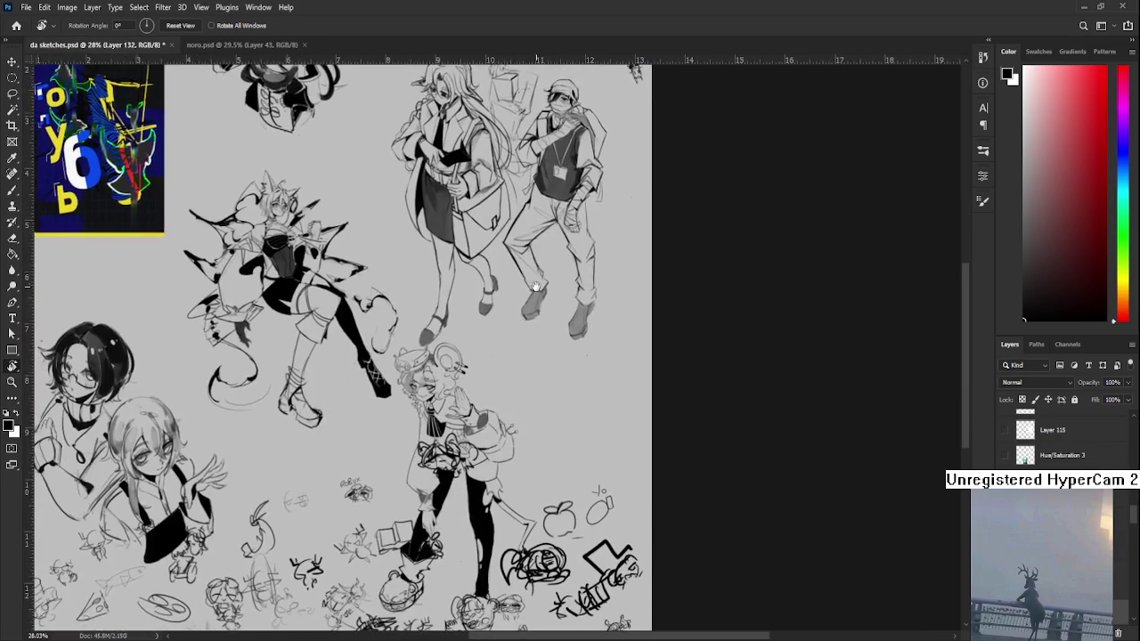
scroll(564, 293, "down", 1)
scroll(564, 293, "down", 1)
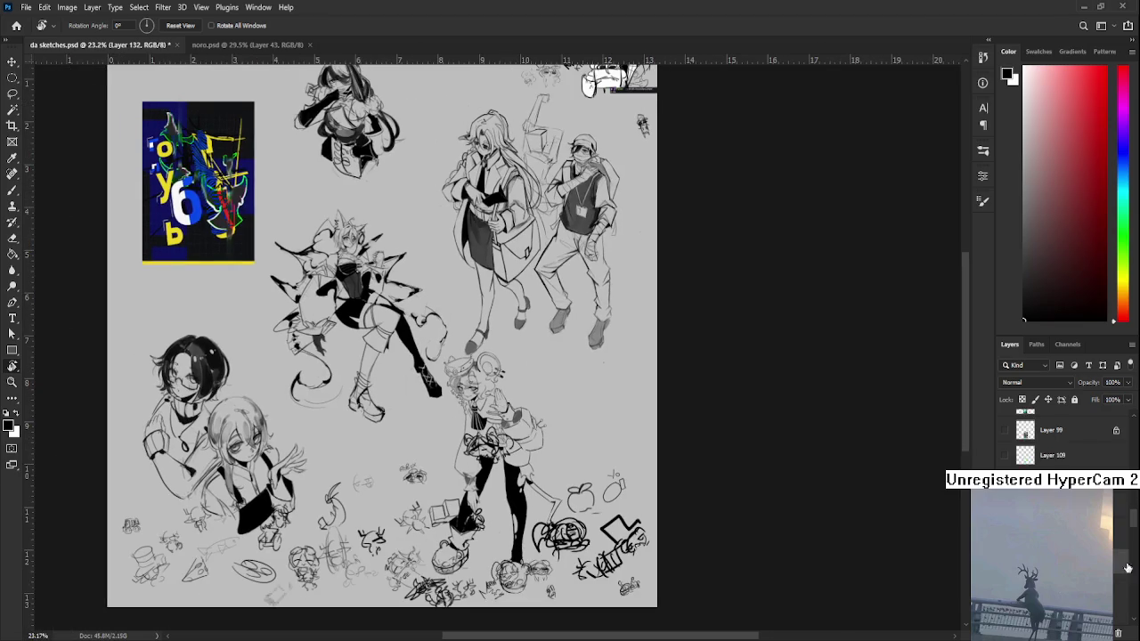
- Select Group 2 and toggle group visibility to reveal the pier photo and squirrel set
key("alt+bracketright")
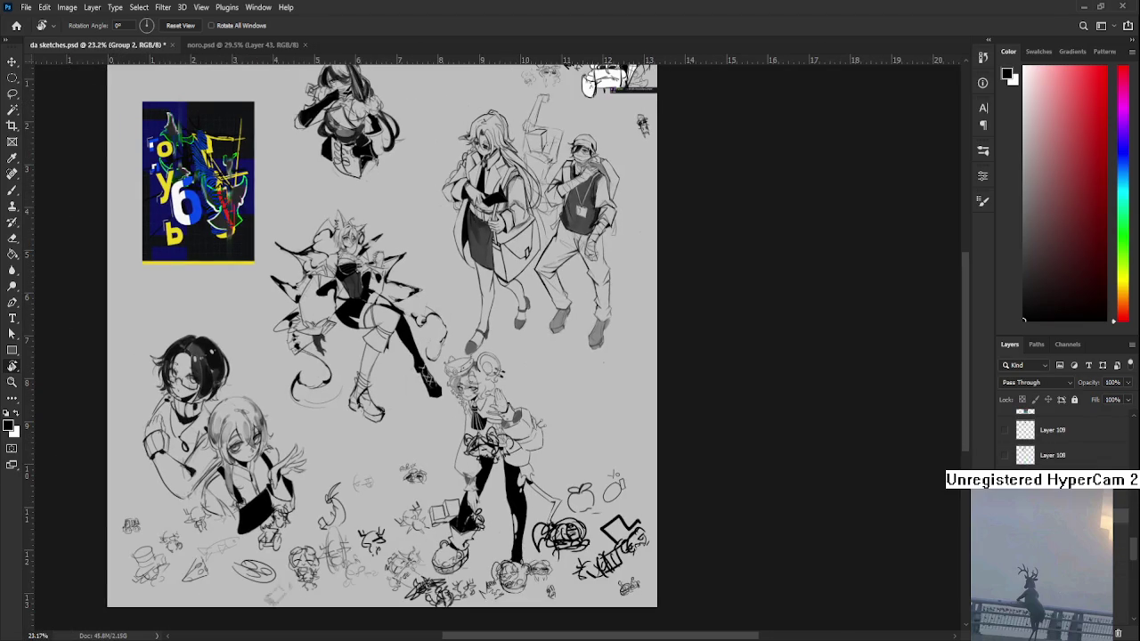
key("ctrl+comma")
key("ctrl+comma")
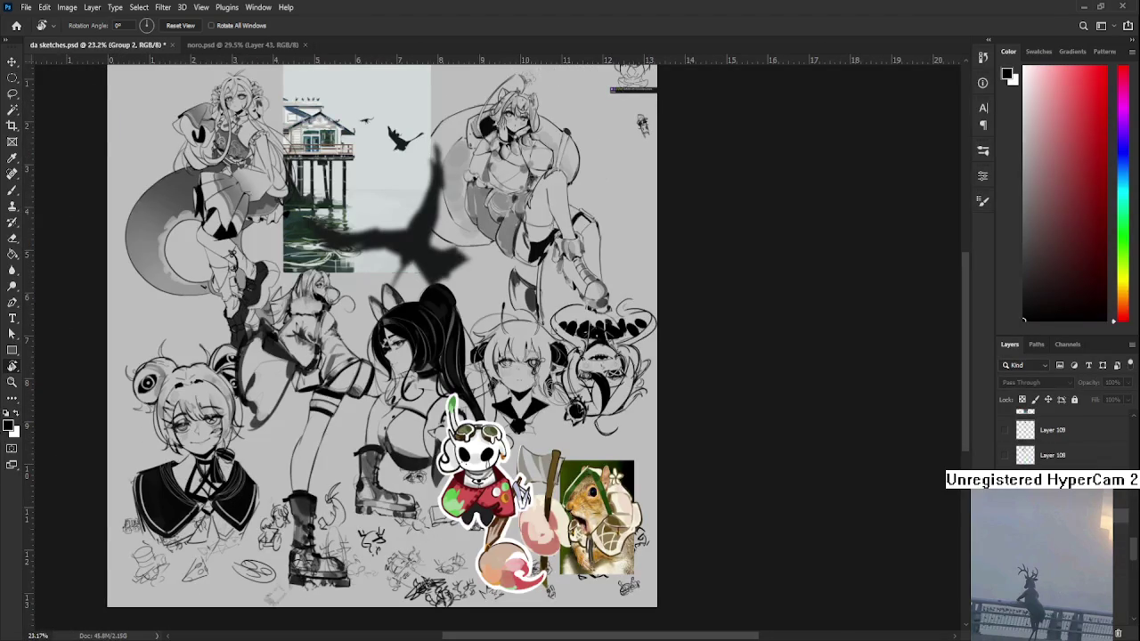
key("ctrl+comma")
key("ctrl+comma")
scroll(449, 338, "up", 1)
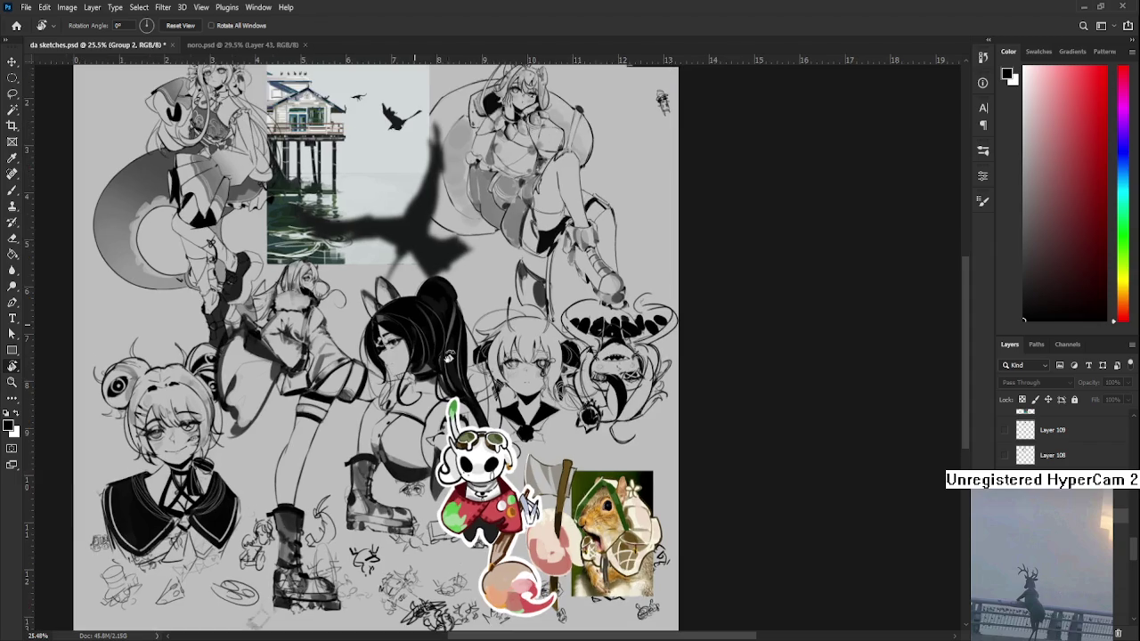
scroll(455, 412, "up", 1)
scroll(455, 412, "down", 1)
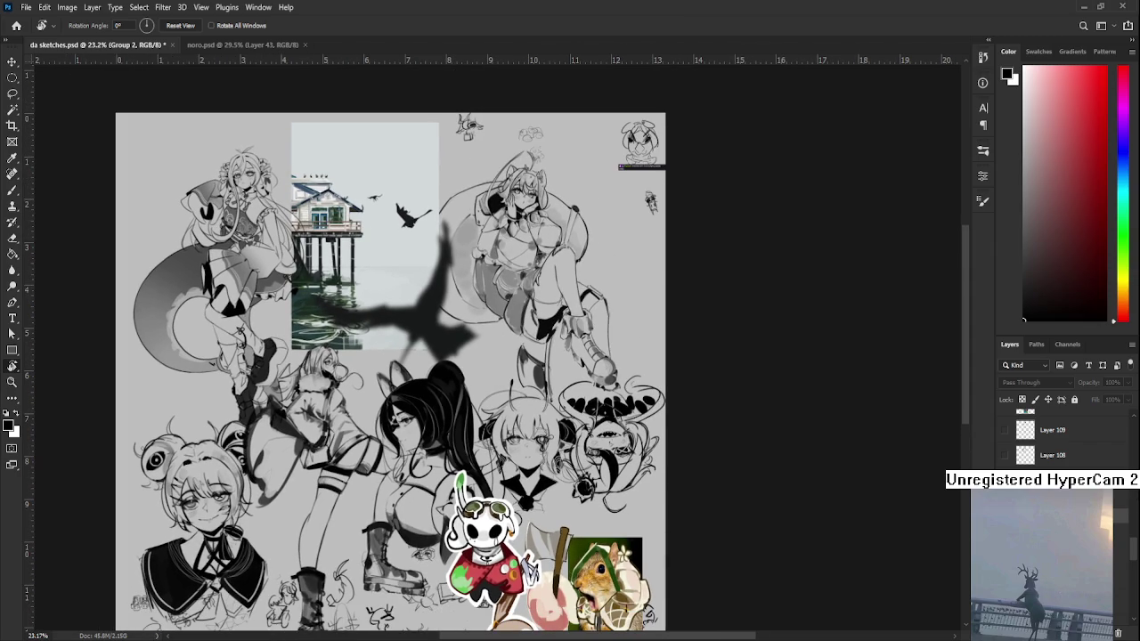
- Hide the pier-photo group and show the lily-pad image among the blue-poster sketches
key("ctrl+comma")
key("alt+bracketleft")
key("ctrl+comma")
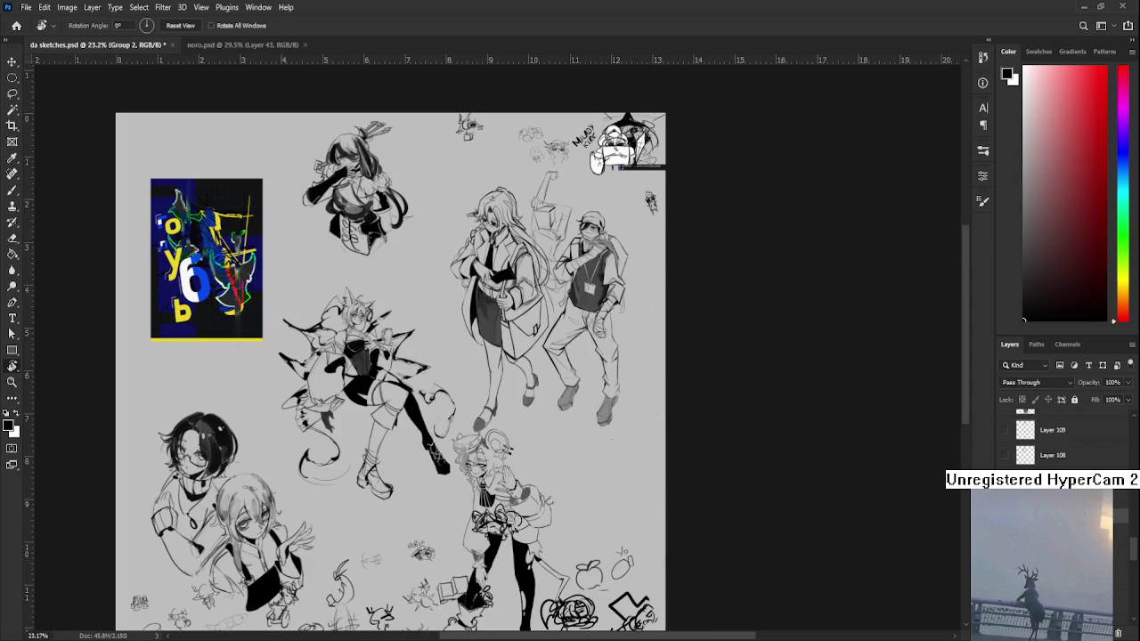
scroll(1051, 445, "up", 3)
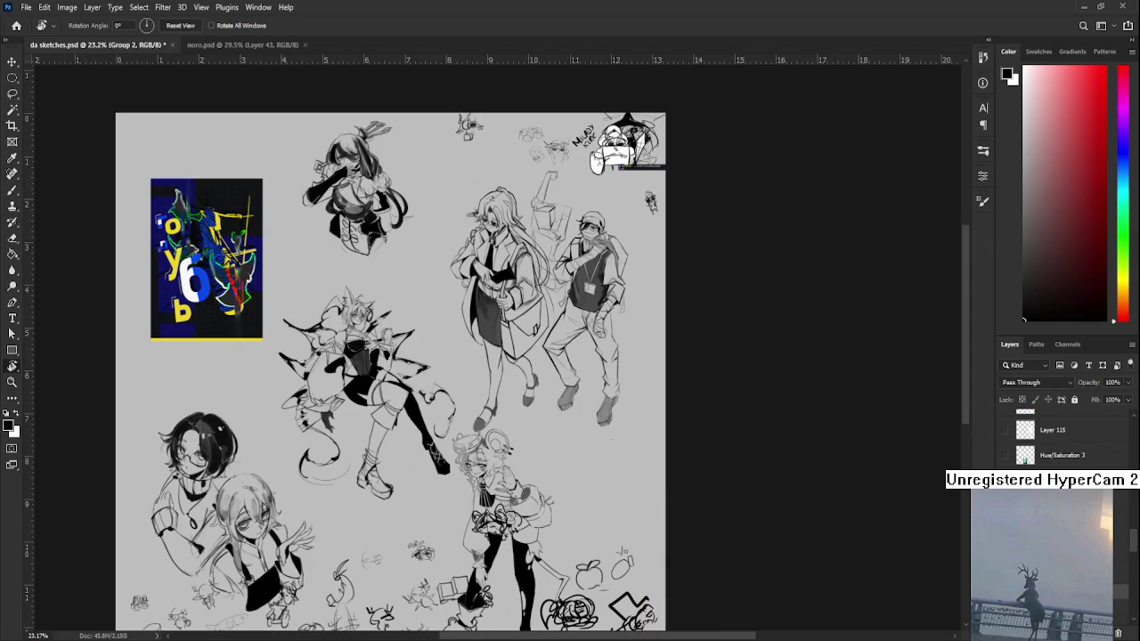
left_click(1006, 455)
- Inspect the upper sketches, then paste the StreamSketch panels in as a new layer
scroll(446, 527, "down", 2)
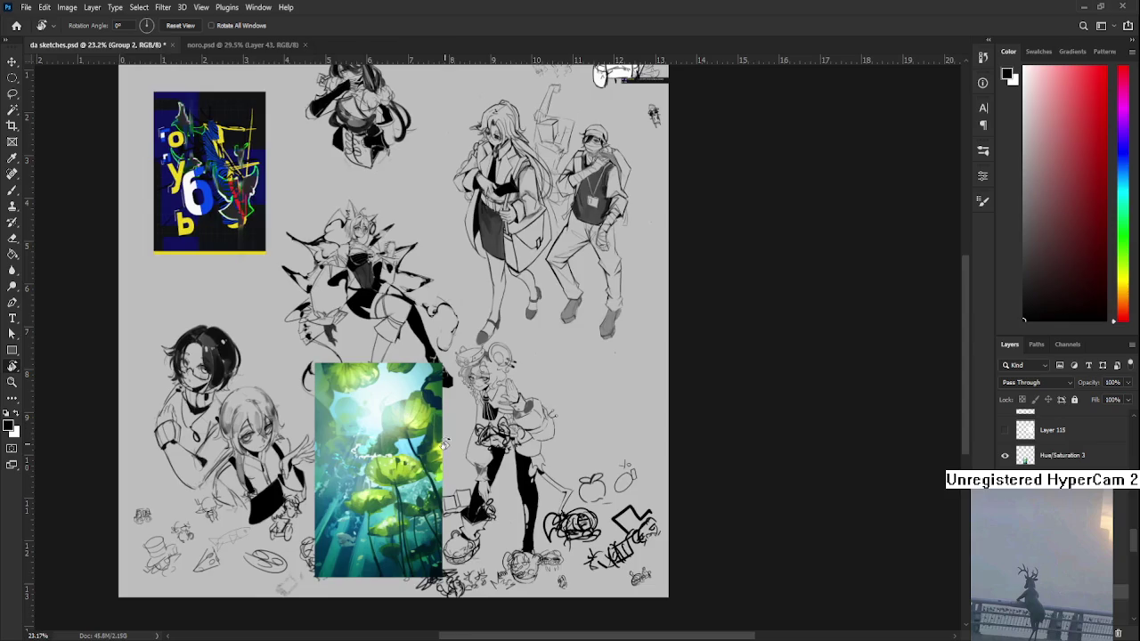
scroll(437, 445, "up", 3)
scroll(438, 445, "up", 1)
scroll(432, 435, "up", 1)
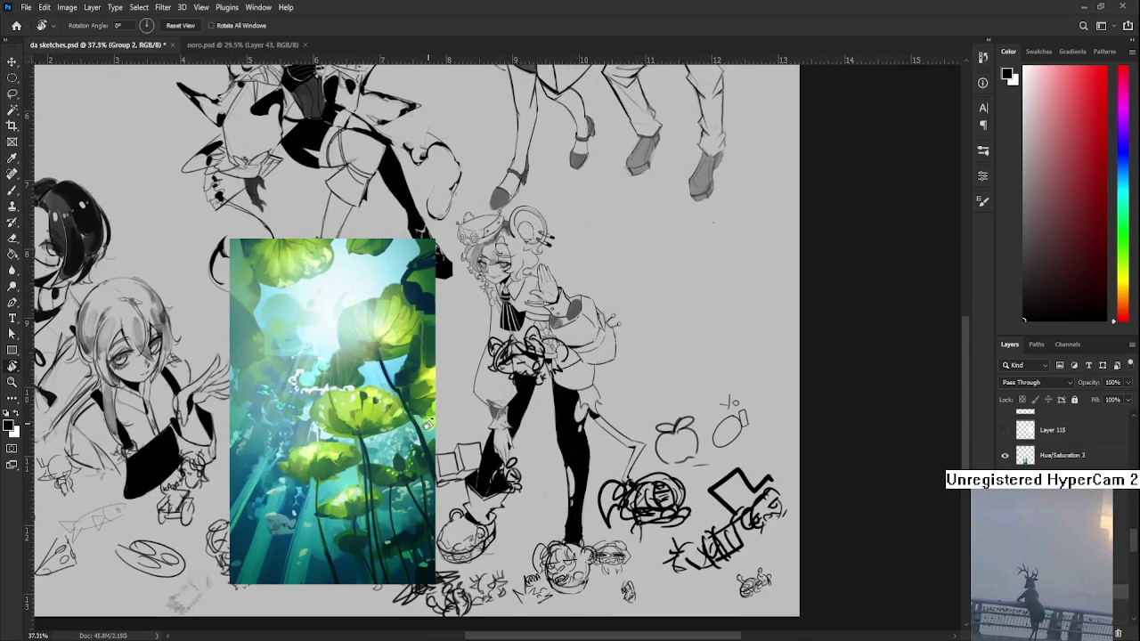
scroll(428, 425, "down", 4)
scroll(429, 425, "down", 1)
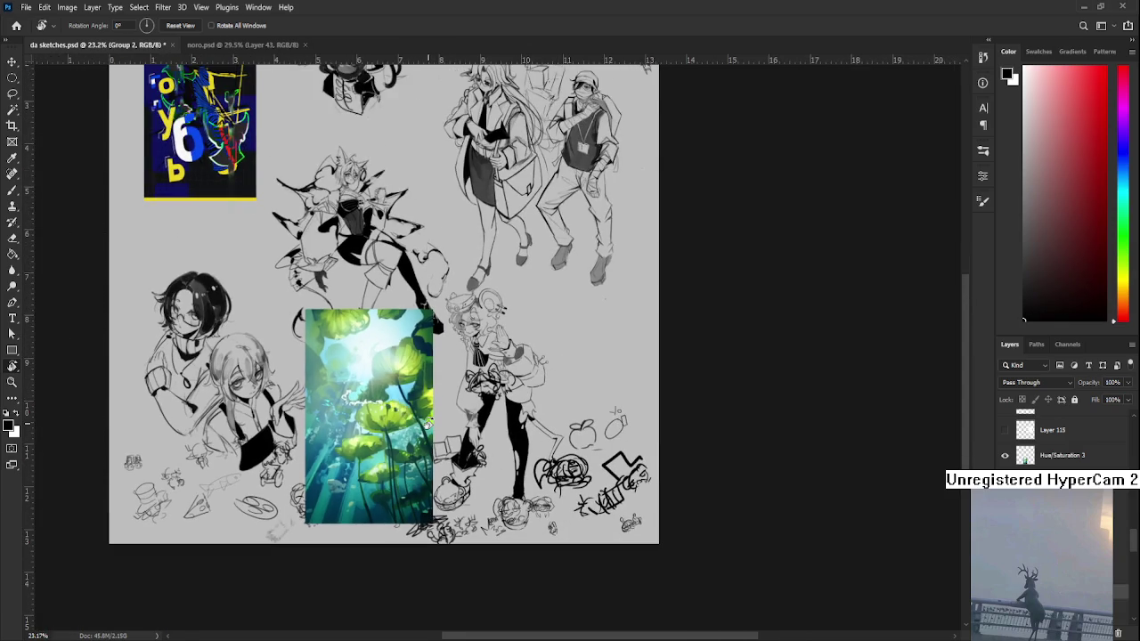
left_click_drag(475, 281, 472, 345)
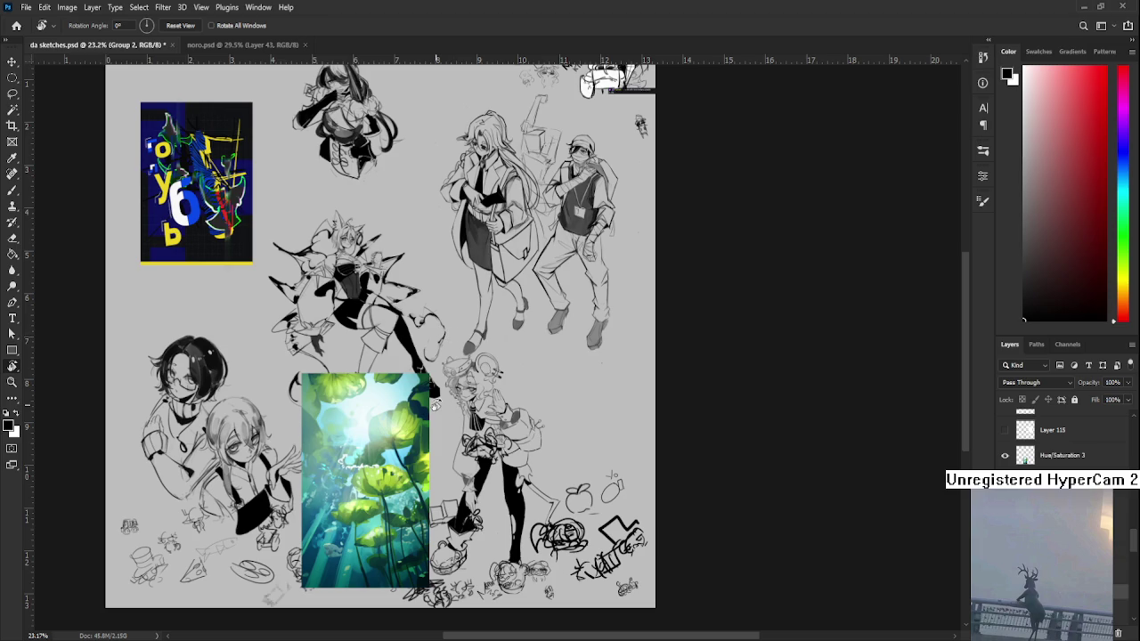
scroll(435, 443, "up", 1)
scroll(435, 443, "up", 1)
scroll(419, 441, "down", 1)
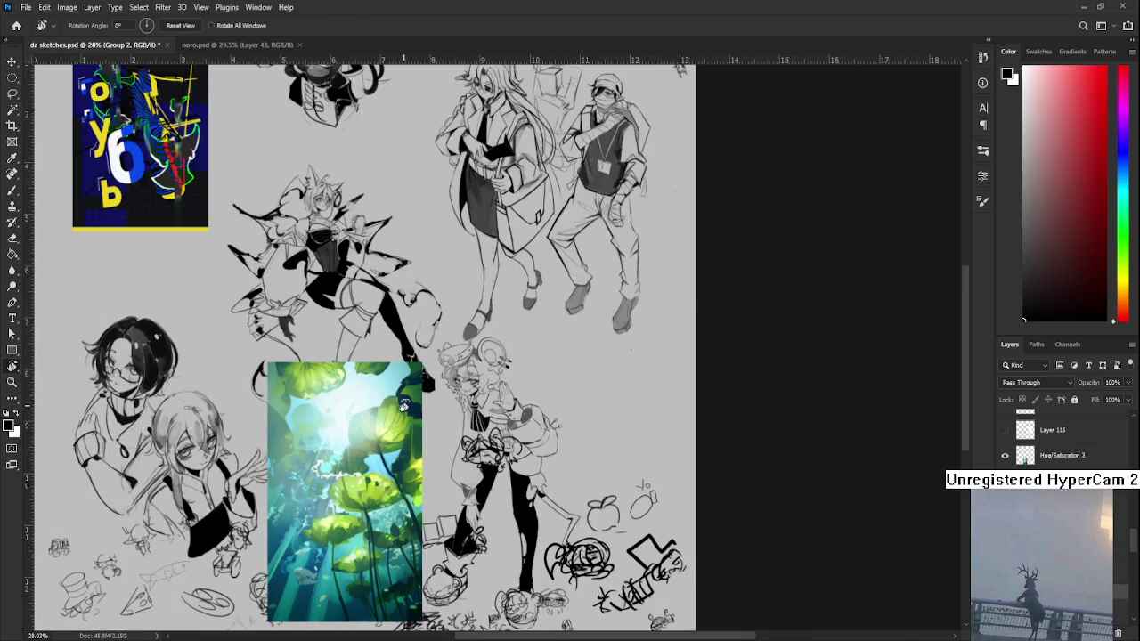
scroll(378, 534, "up", 1)
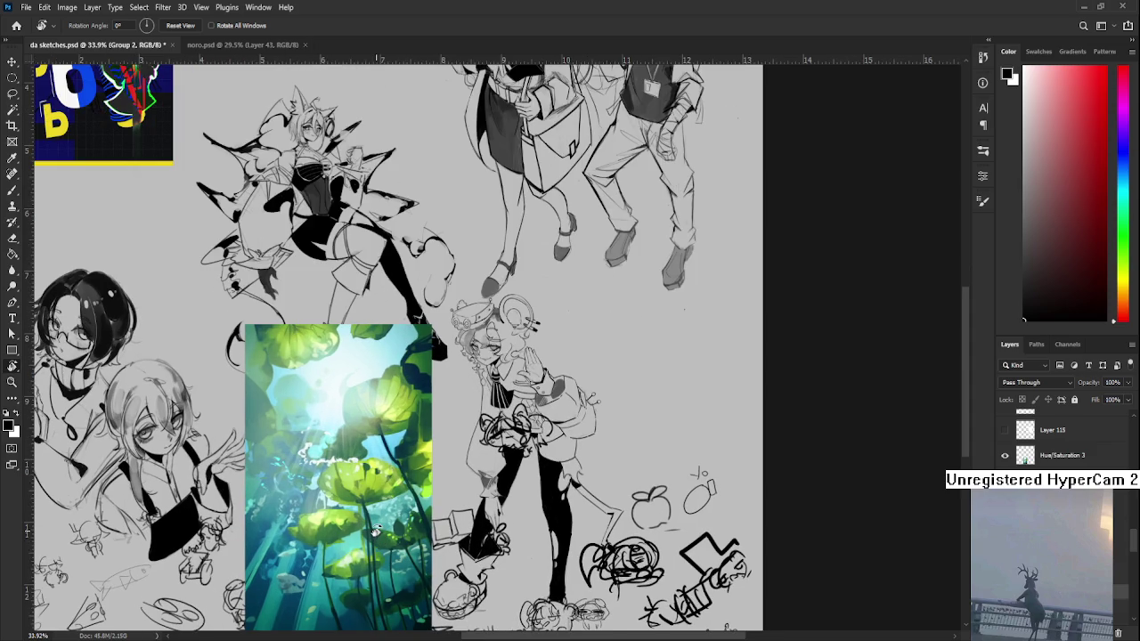
scroll(374, 531, "down", 1)
scroll(365, 530, "down", 1)
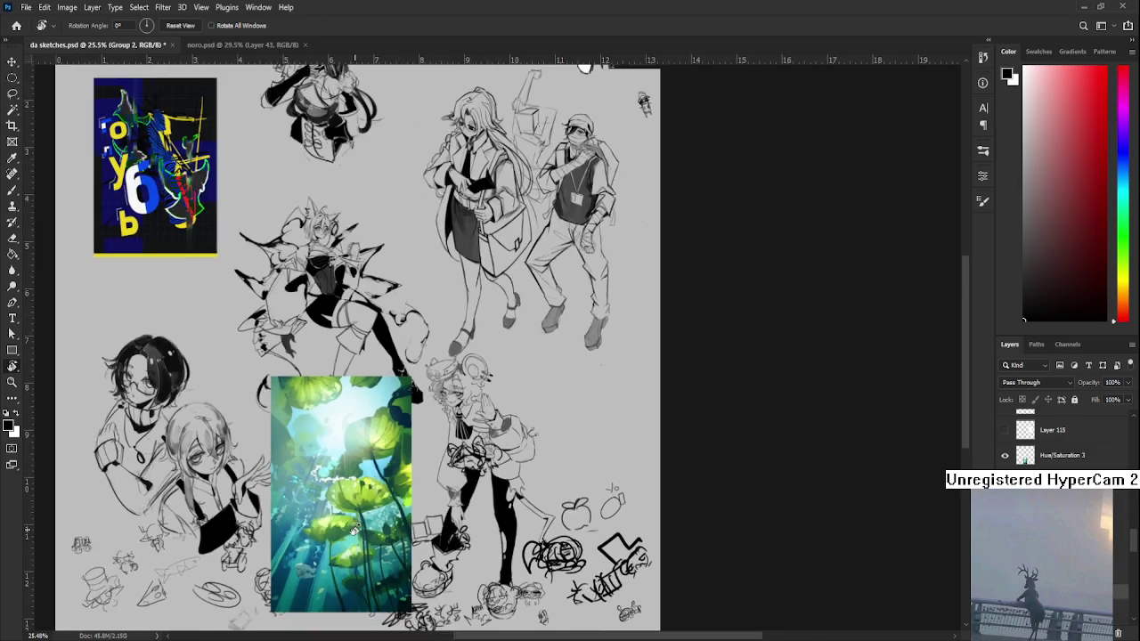
scroll(356, 529, "down", 1)
scroll(424, 489, "up", 1)
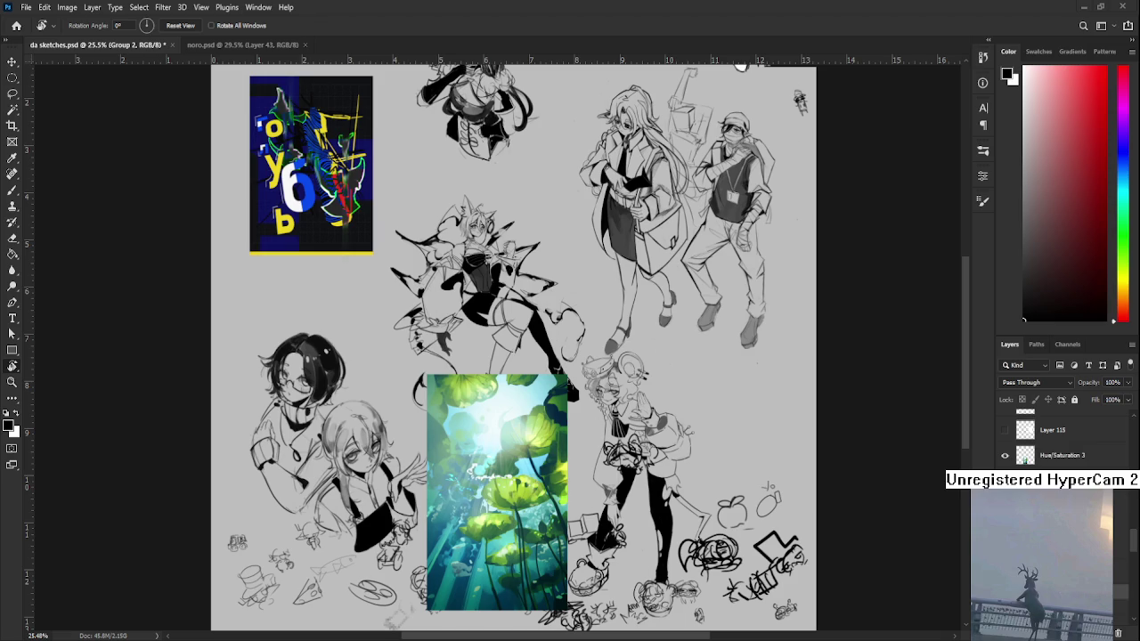
key("ctrl+v")
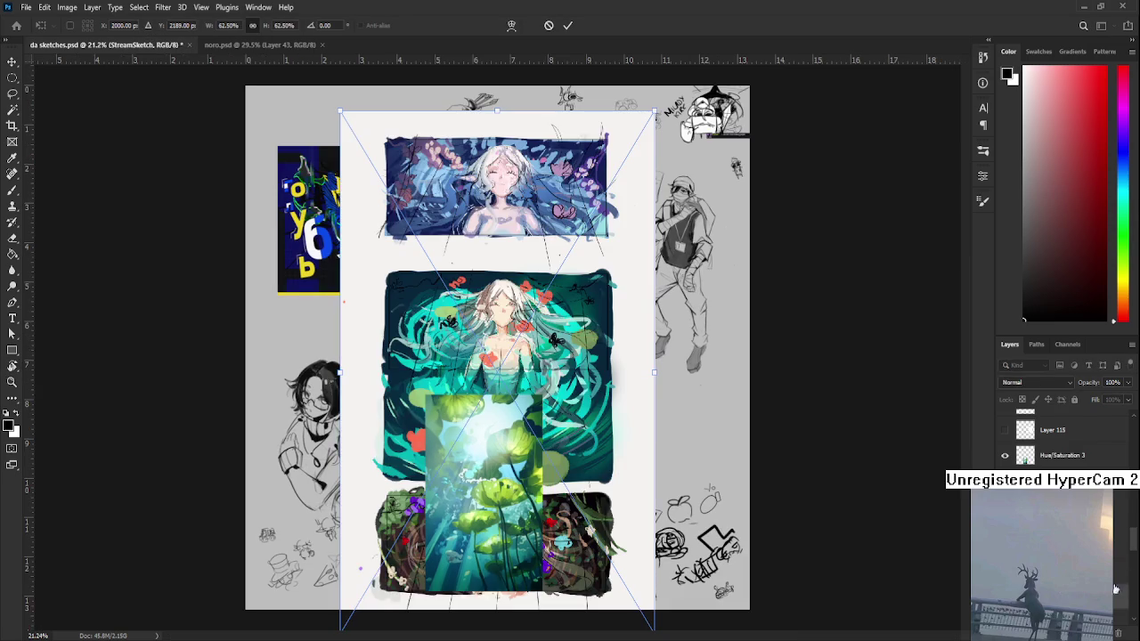
- Commit the StreamSketch panels, hide the lily-pad image, and shrink the panels to about 52% width
key("Return")
key("r")
key("ctrl+z")
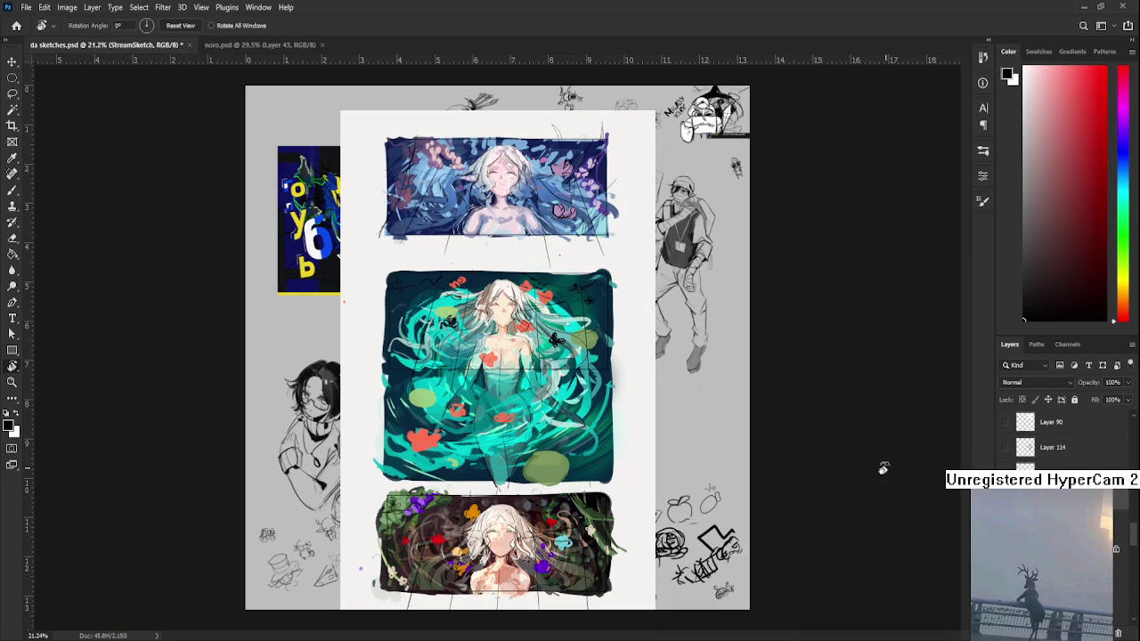
scroll(528, 290, "up", 1)
key("ctrl+t")
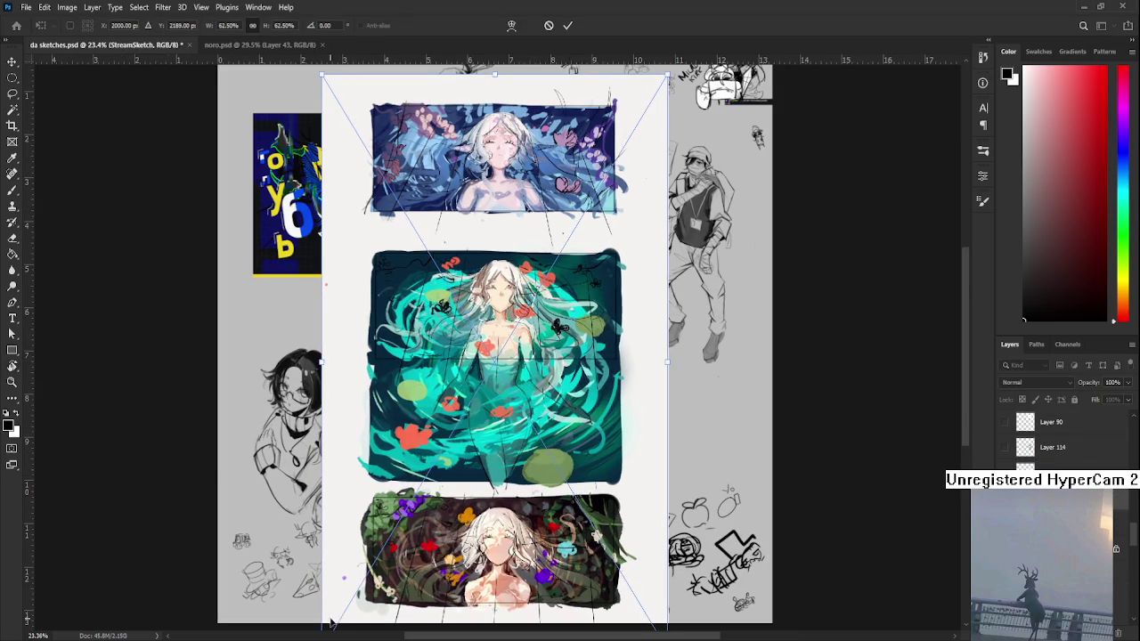
scroll(329, 623, "down", 1)
mouse_move(361, 588)
left_mouse_down()
mouse_move(410, 515)
mouse_move(386, 523)
left_mouse_up()
key("Return")
- Move the placed Tax meme left beside the blue poster
scroll(489, 365, "up", 1)
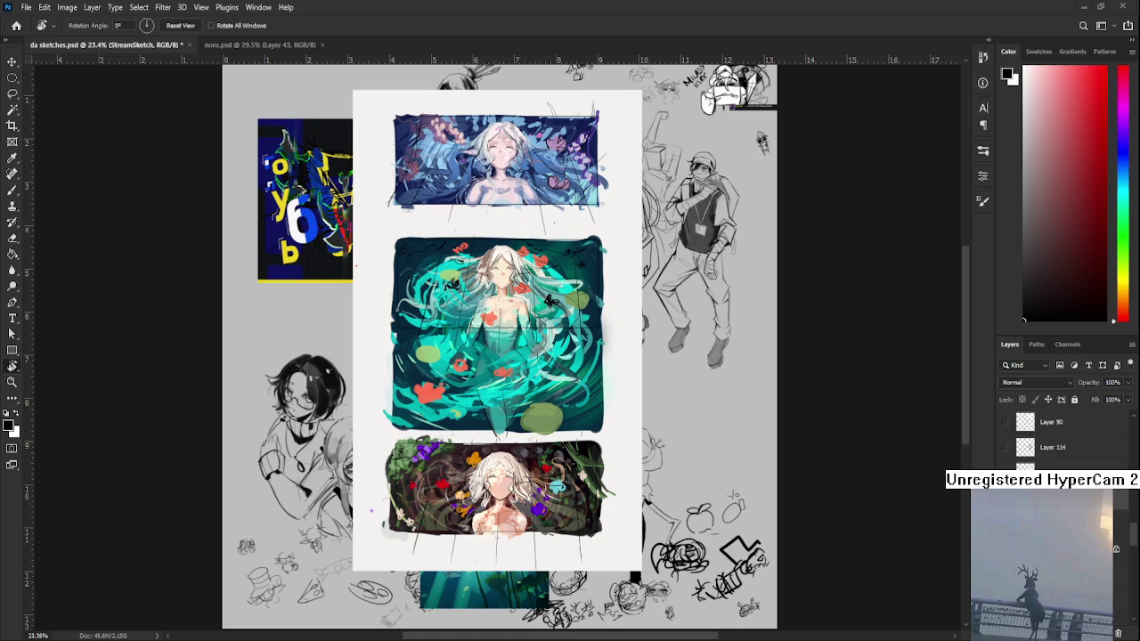
left_click_drag(388, 620, 404, 425)
mouse_move(488, 372)
left_mouse_down()
mouse_move(317, 365)
mouse_move(331, 370)
left_mouse_up()
key("Return")
- Commit the Tax meme's placement and shift the sheet view left
key("r")
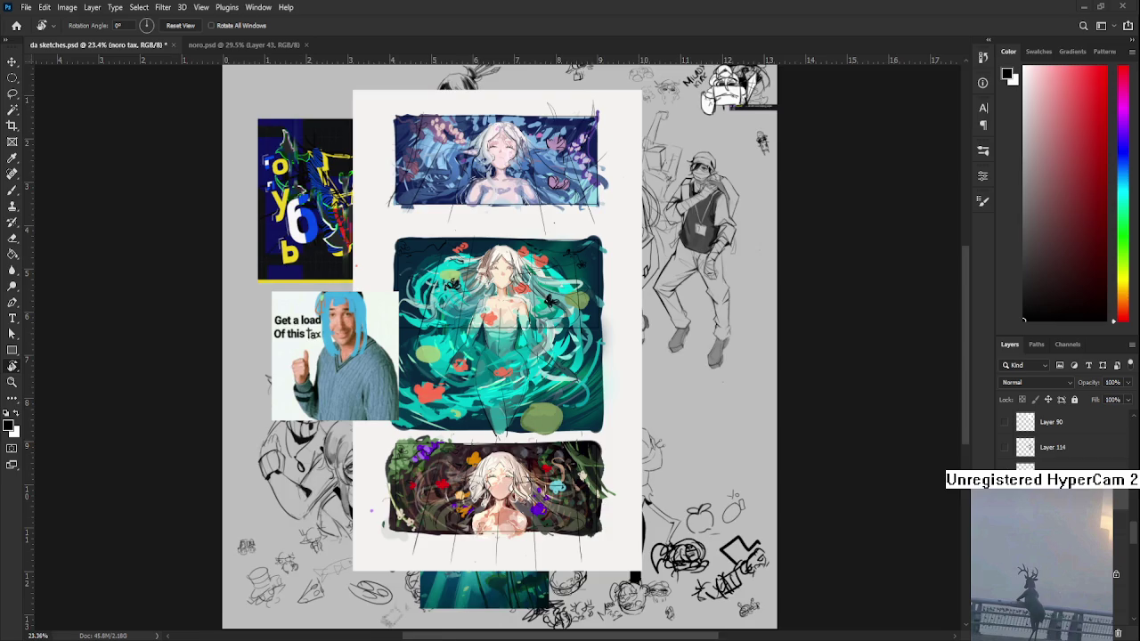
scroll(559, 429, "up", 3)
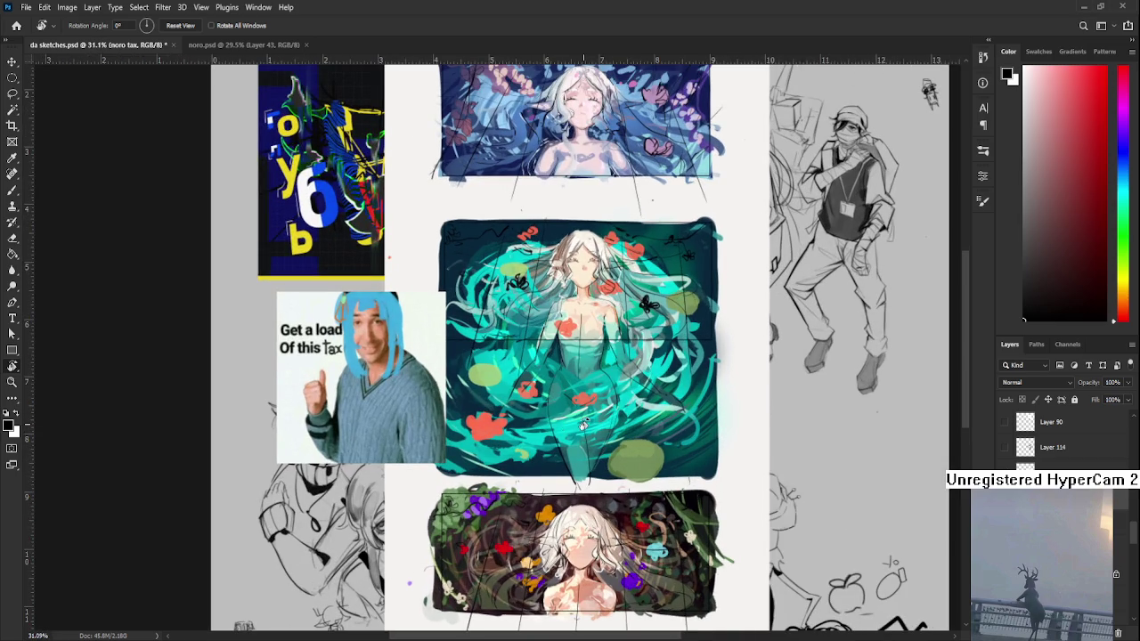
scroll(583, 426, "down", 1)
left_click_drag(711, 439, 598, 429)
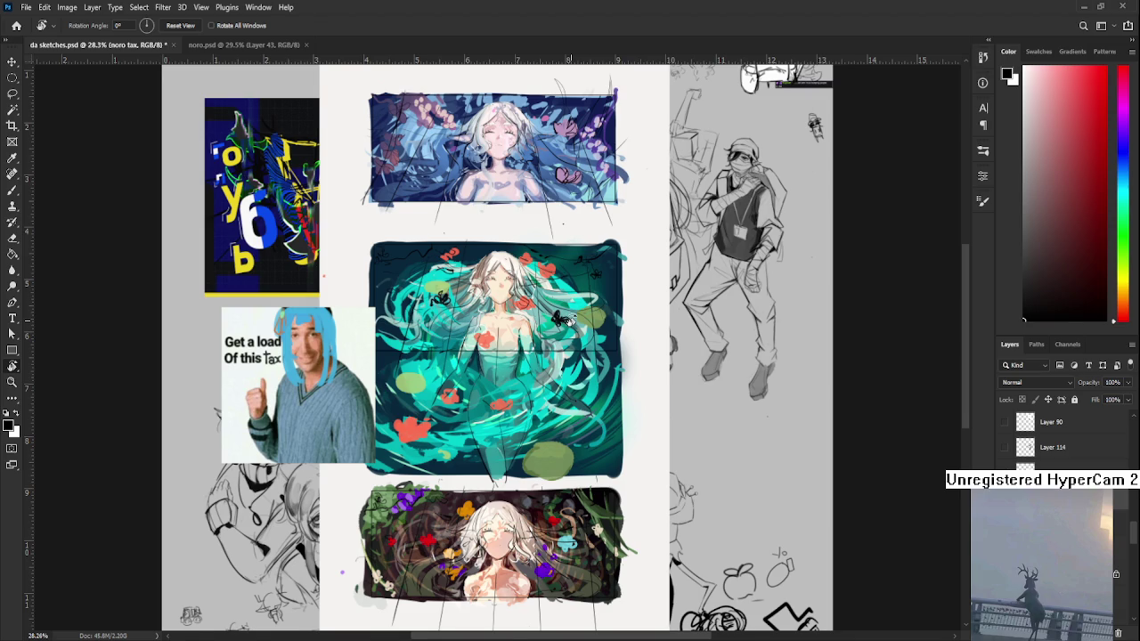
- Switch to the noro.psd document
scroll(570, 318, "up", 1)
scroll(481, 508, "down", 1)
scroll(469, 544, "up", 1)
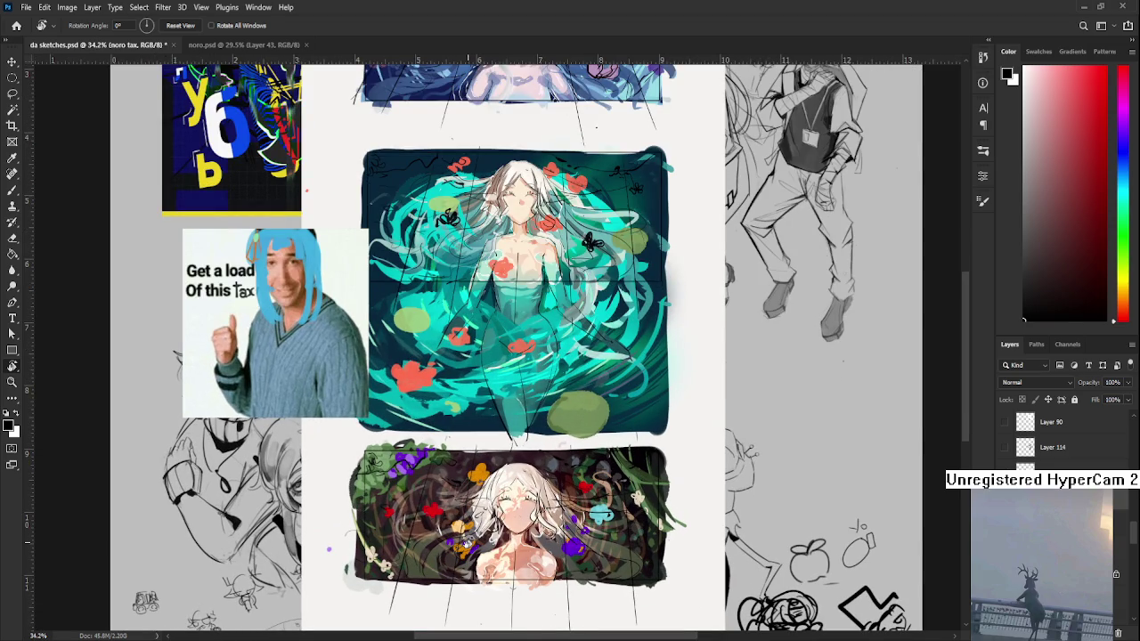
scroll(461, 540, "down", 2)
scroll(461, 539, "down", 1)
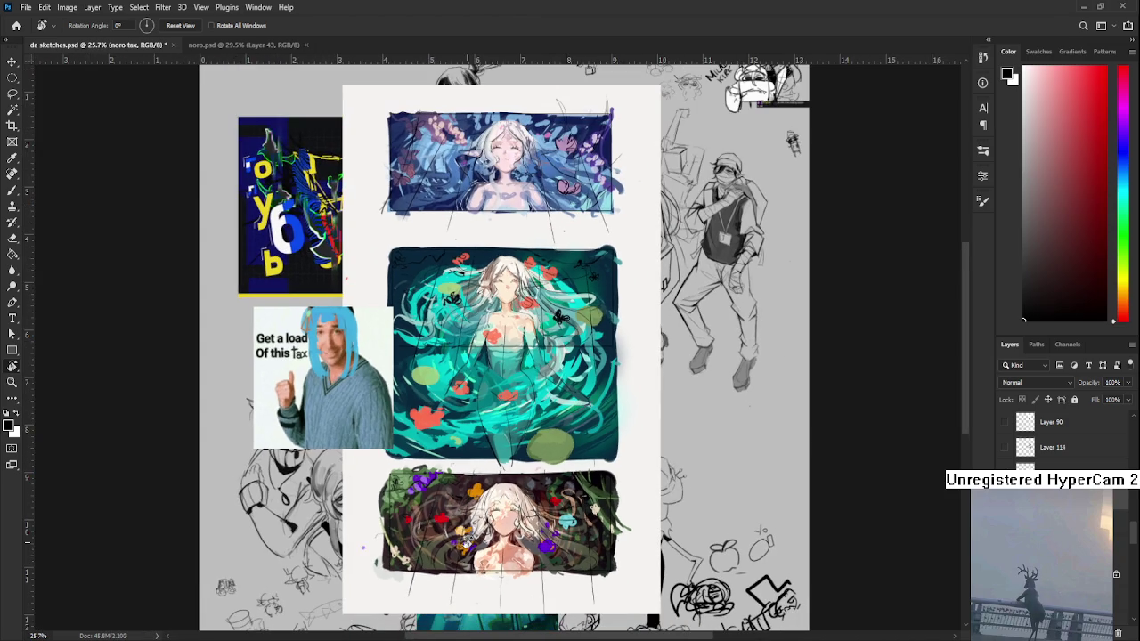
left_click(254, 46)
- Hide the witch painting and Border copy layers so only the rough thumbnail panels show
scroll(1064, 441, "down", 3)
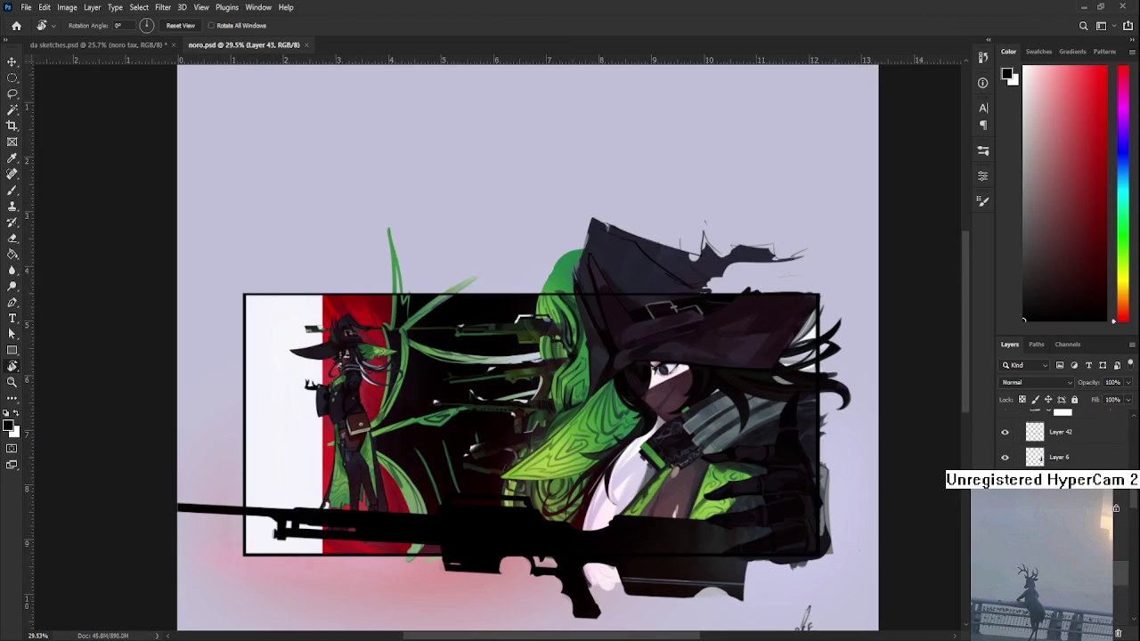
scroll(1064, 441, "down", 2)
left_click(1056, 472)
left_click(1004, 472, "alt")
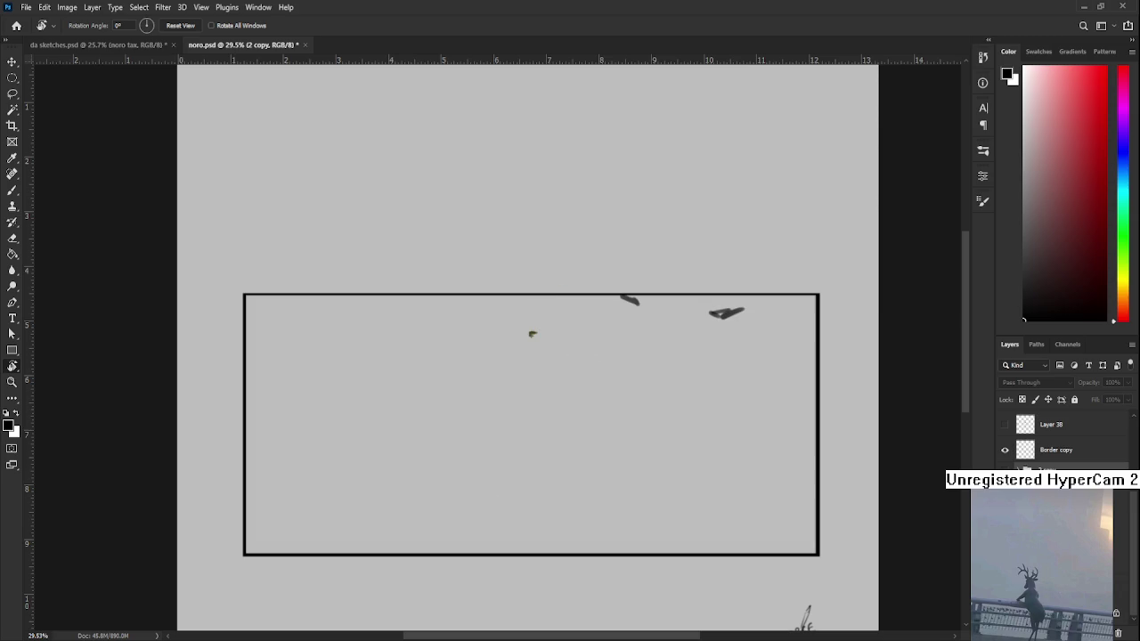
left_click(1004, 450)
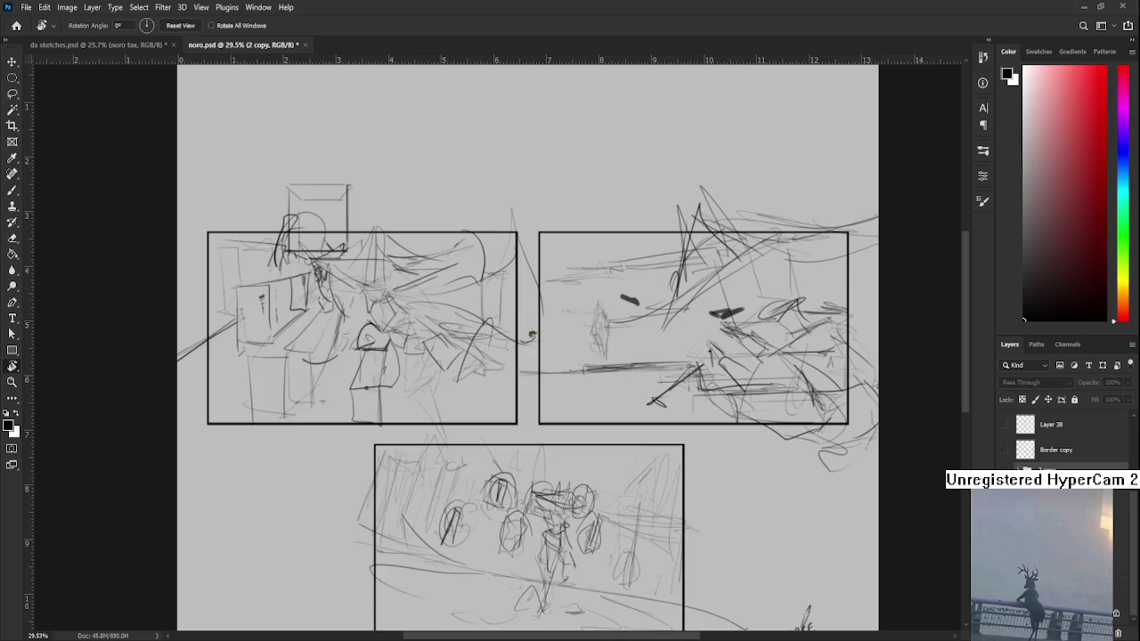
left_click_drag(703, 489, 655, 401)
left_click_drag(595, 366, 554, 357)
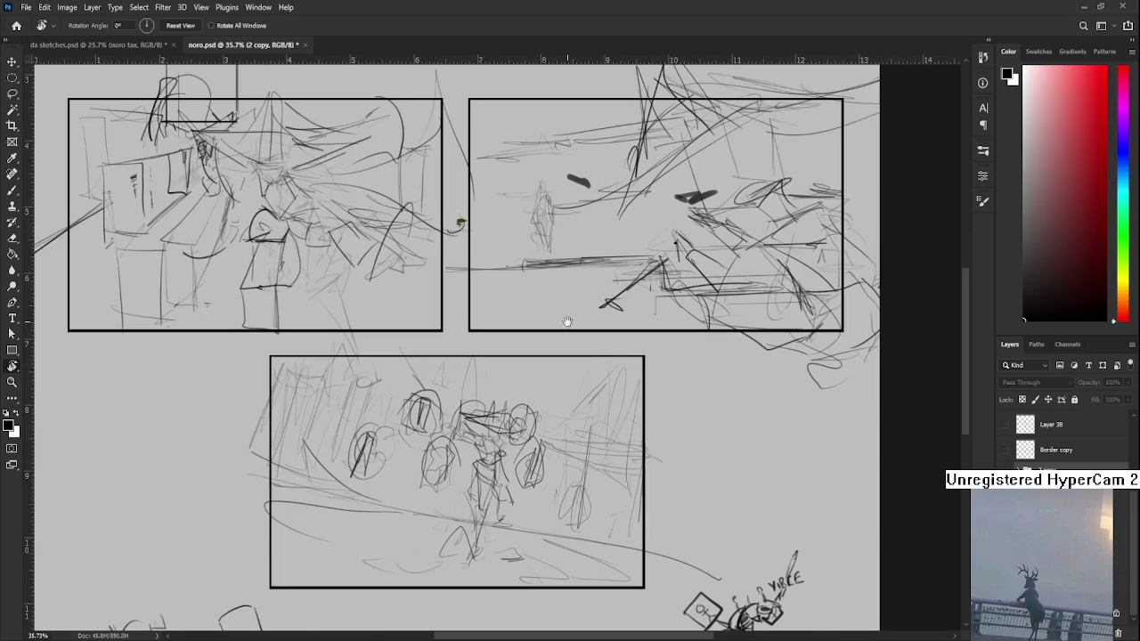
- Switch back to the da sketches document
scroll(554, 357, "up", 1)
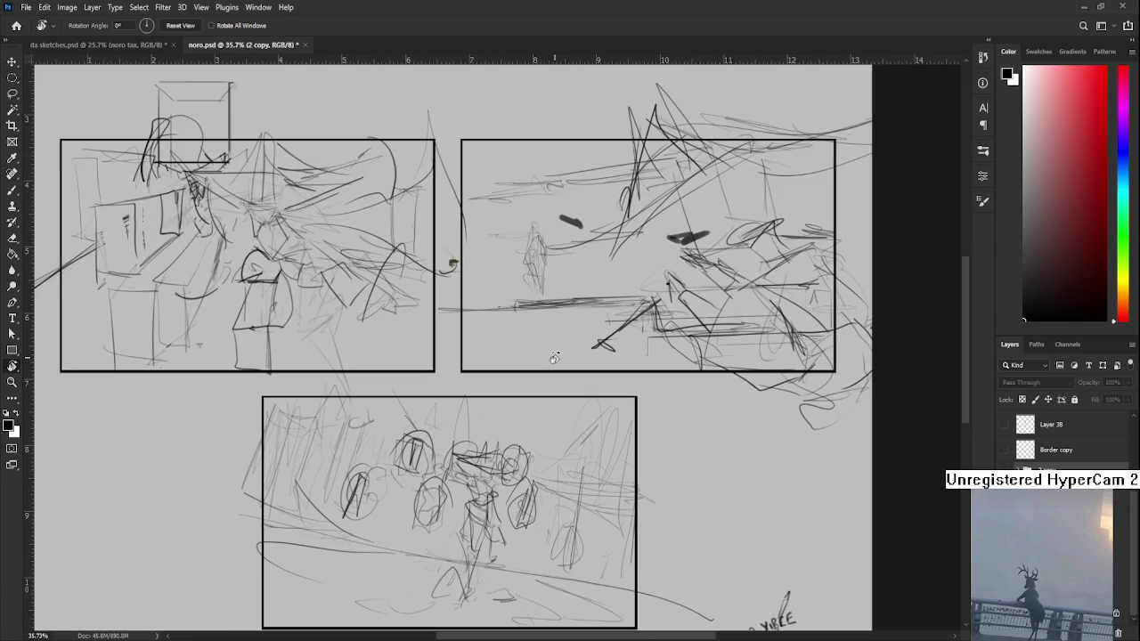
scroll(553, 348, "down", 1)
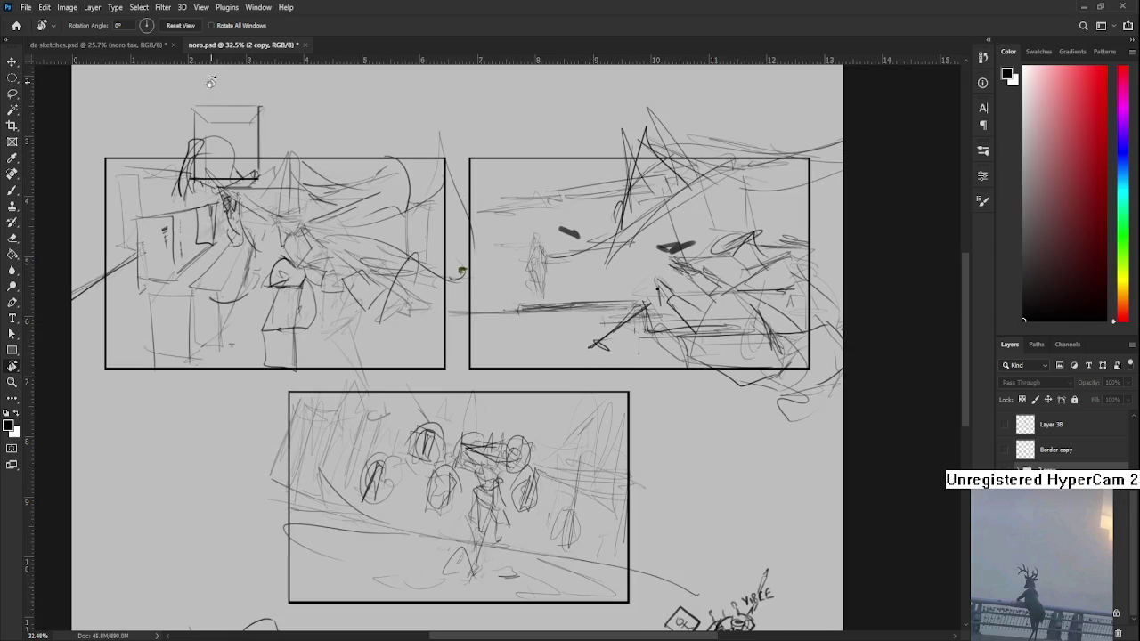
left_click(105, 42)
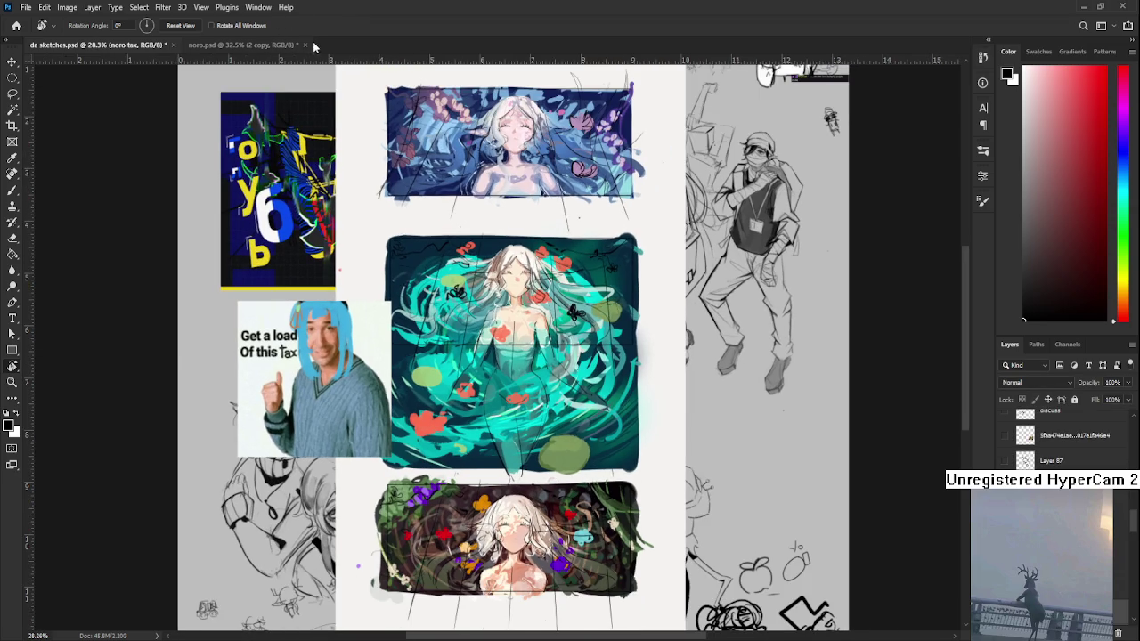
- Close the noro.psd tab, returning to the da sketches sheet
left_click(302, 46)
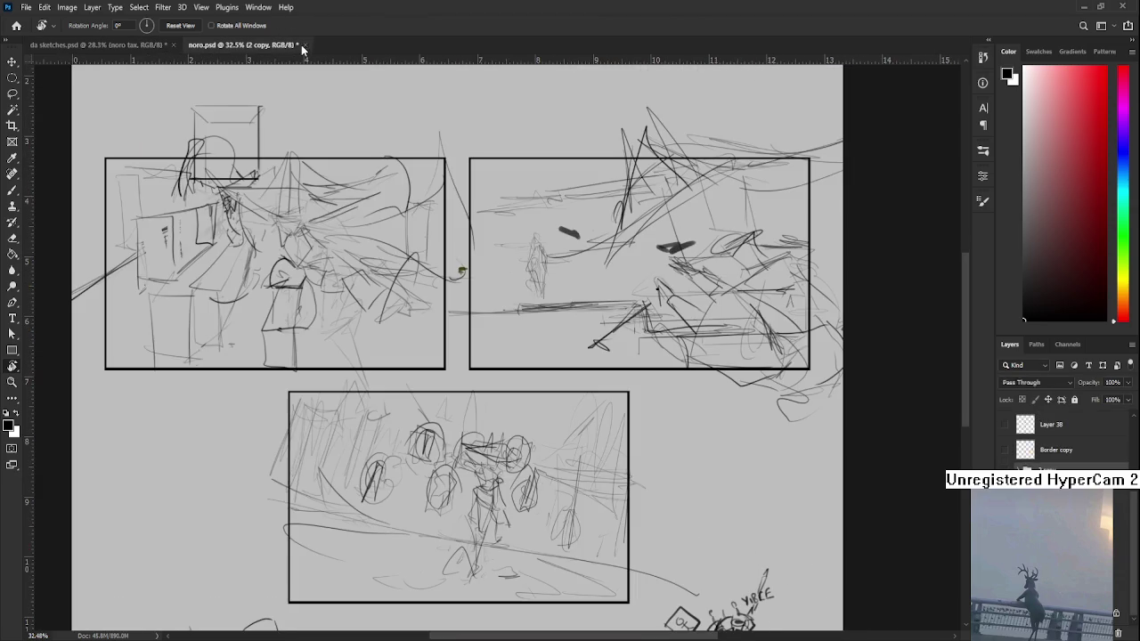
key("ctrl+Tab")
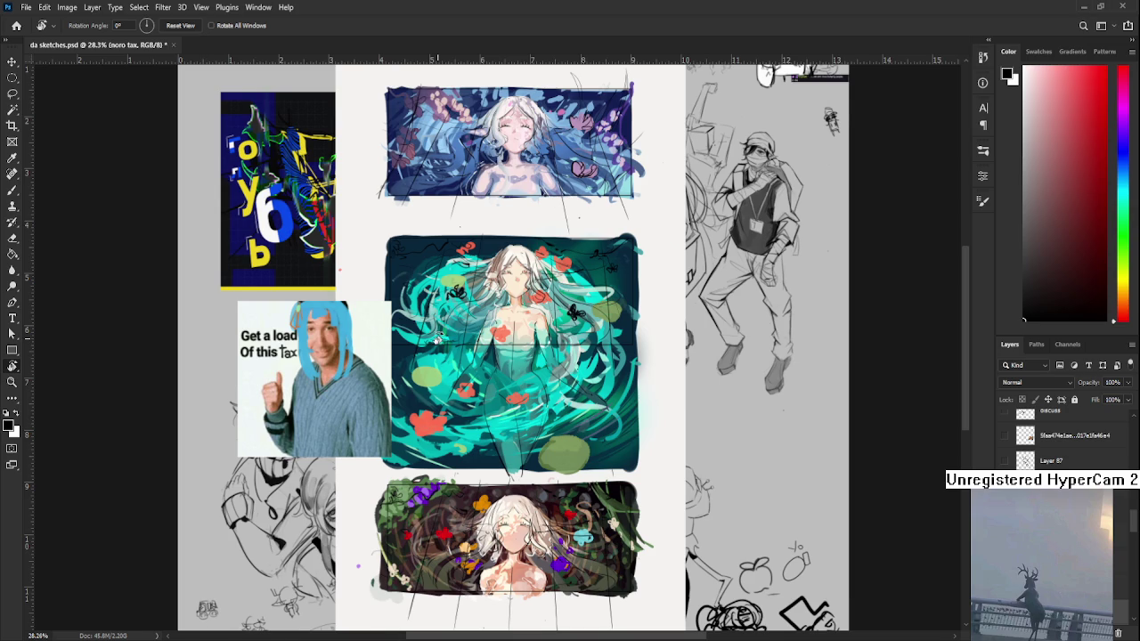
scroll(433, 344, "up", 1)
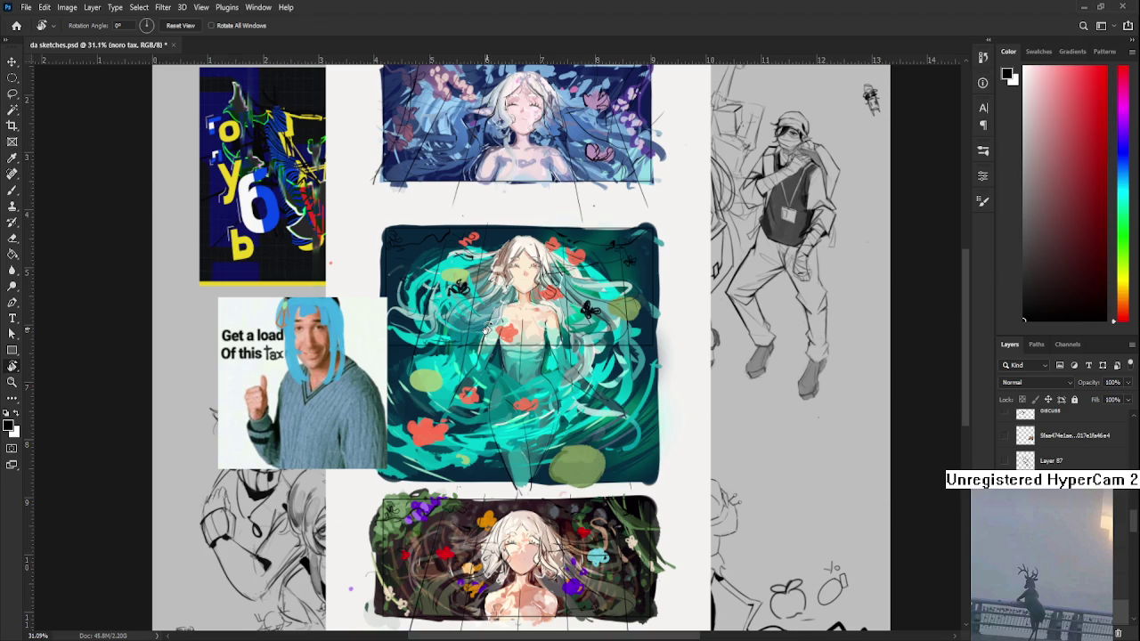
scroll(485, 328, "down", 2)
scroll(485, 328, "up", 2)
scroll(1060, 445, "down", 3)
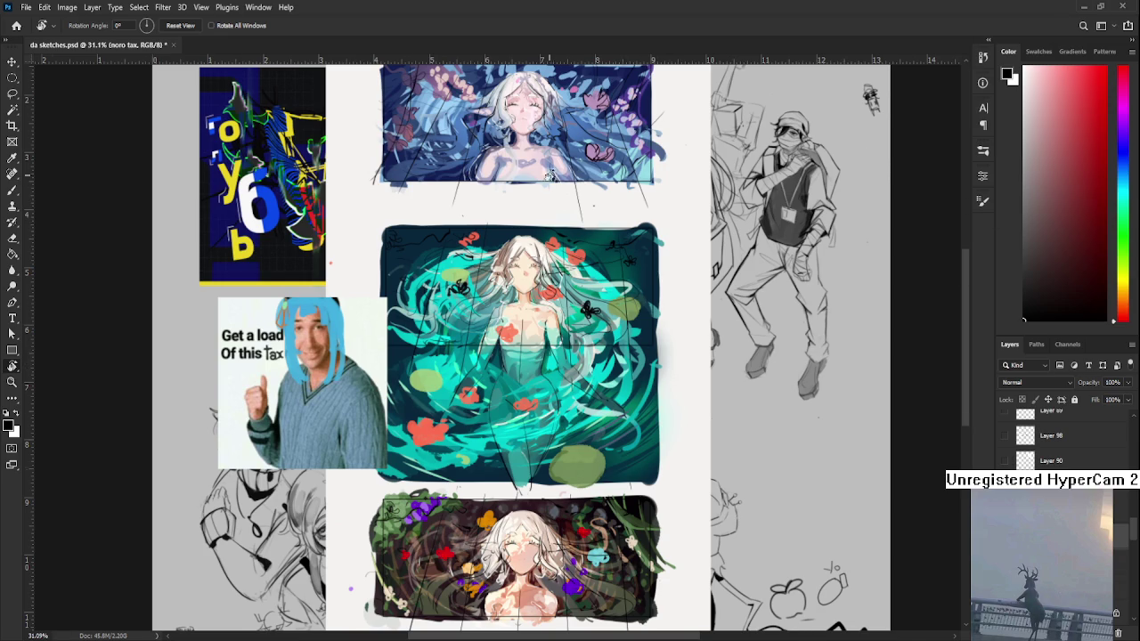
scroll(549, 180, "up", 1)
scroll(545, 155, "up", 1)
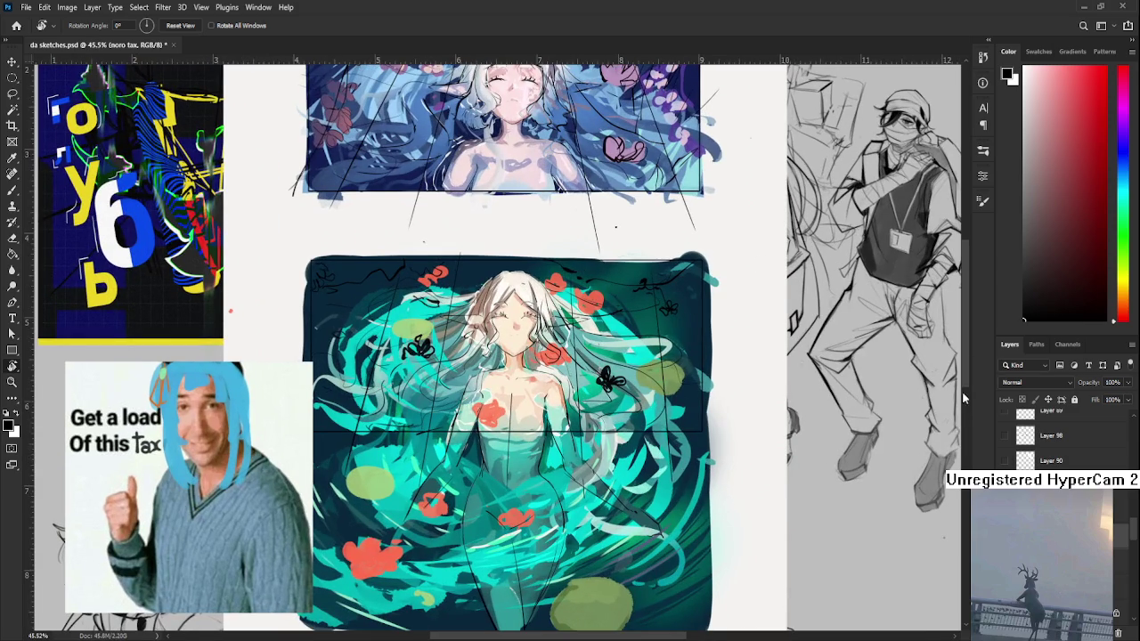
scroll(498, 178, "up", 1)
scroll(480, 165, "up", 1)
scroll(469, 156, "up", 2)
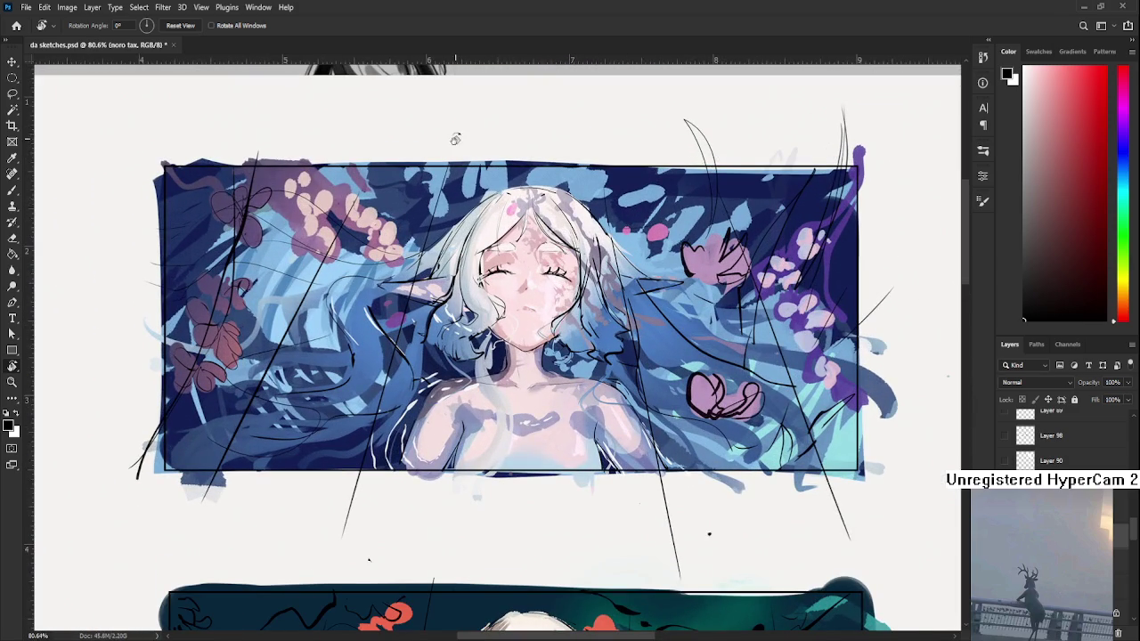
scroll(497, 207, "down", 3)
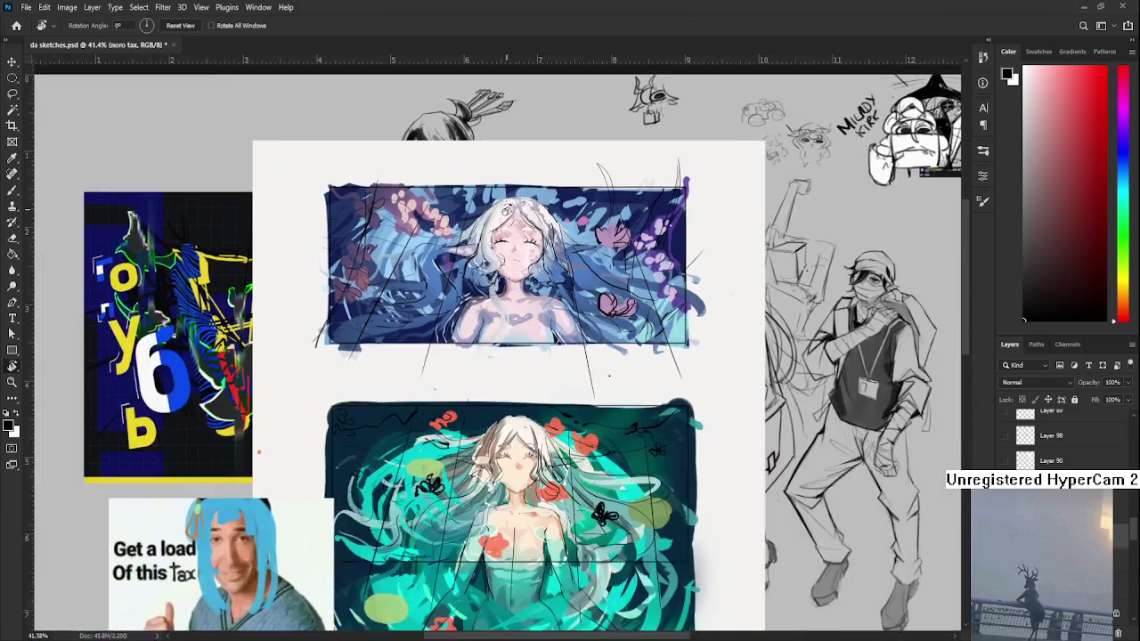
scroll(506, 207, "down", 2)
scroll(517, 267, "down", 2)
scroll(534, 427, "up", 1)
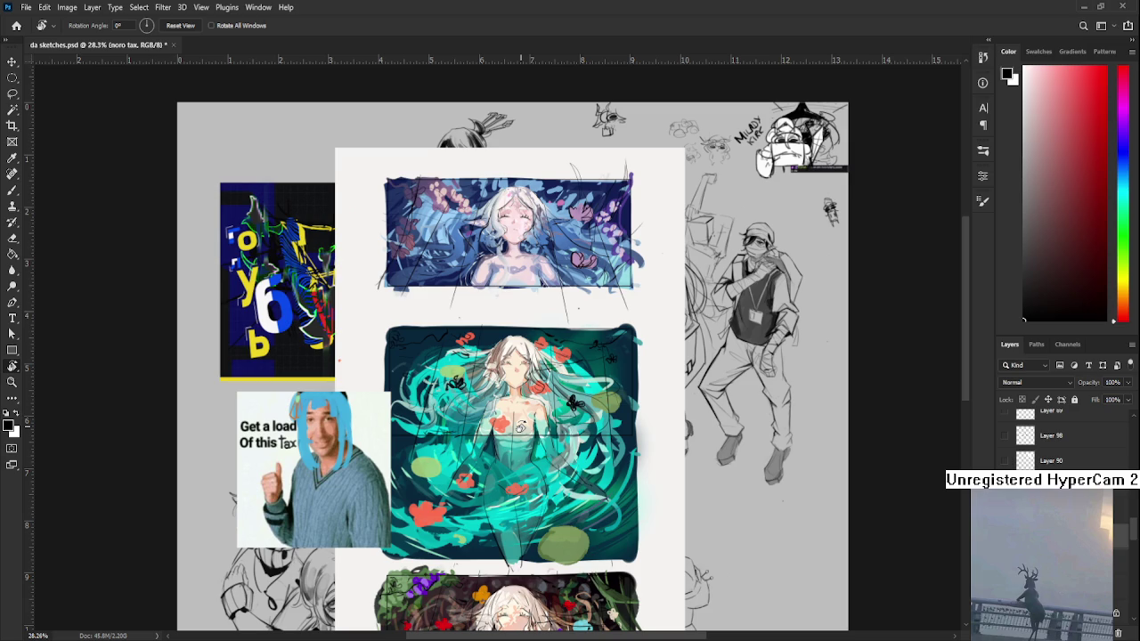
left_click_drag(521, 426, 440, 458)
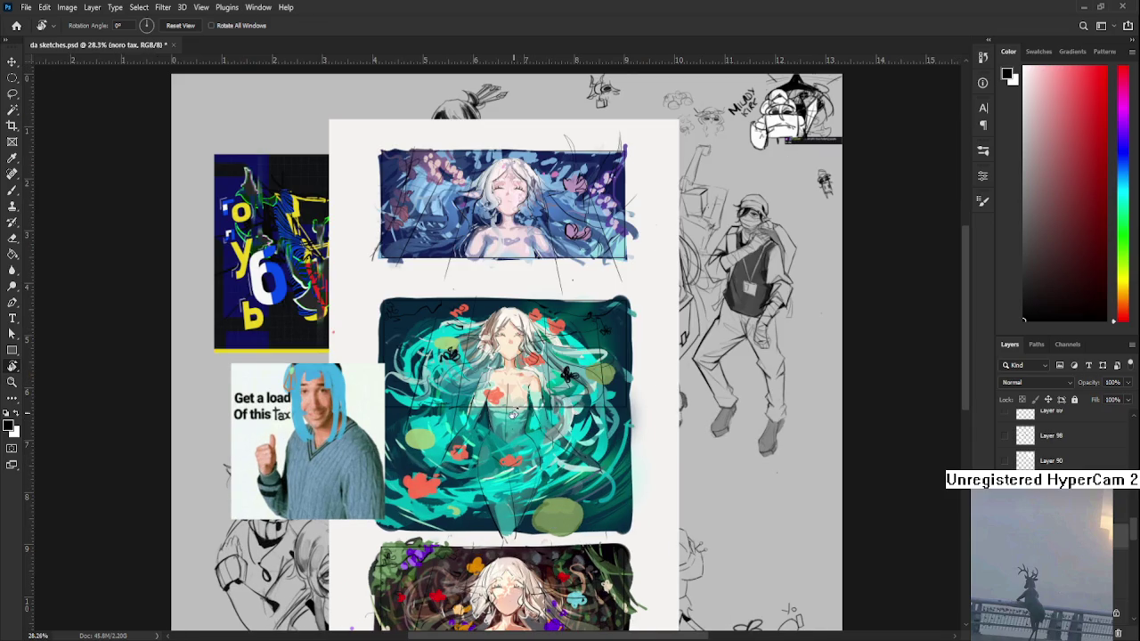
mouse_move(530, 492)
left_mouse_down()
mouse_move(513, 437)
mouse_move(494, 457)
left_mouse_up()
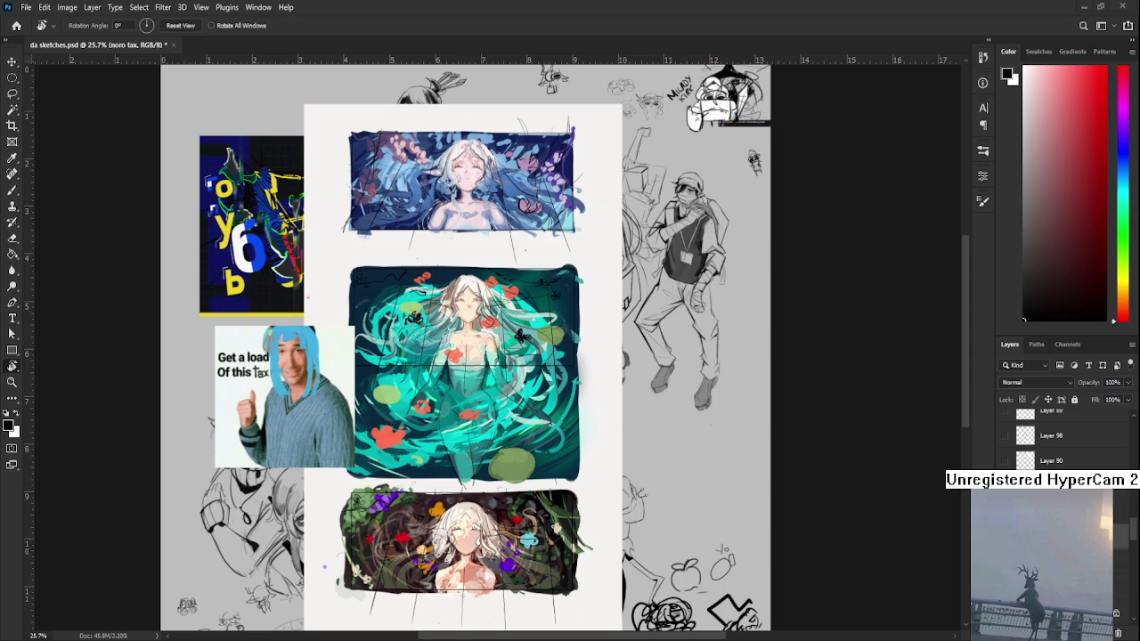
scroll(509, 292, "up", 2)
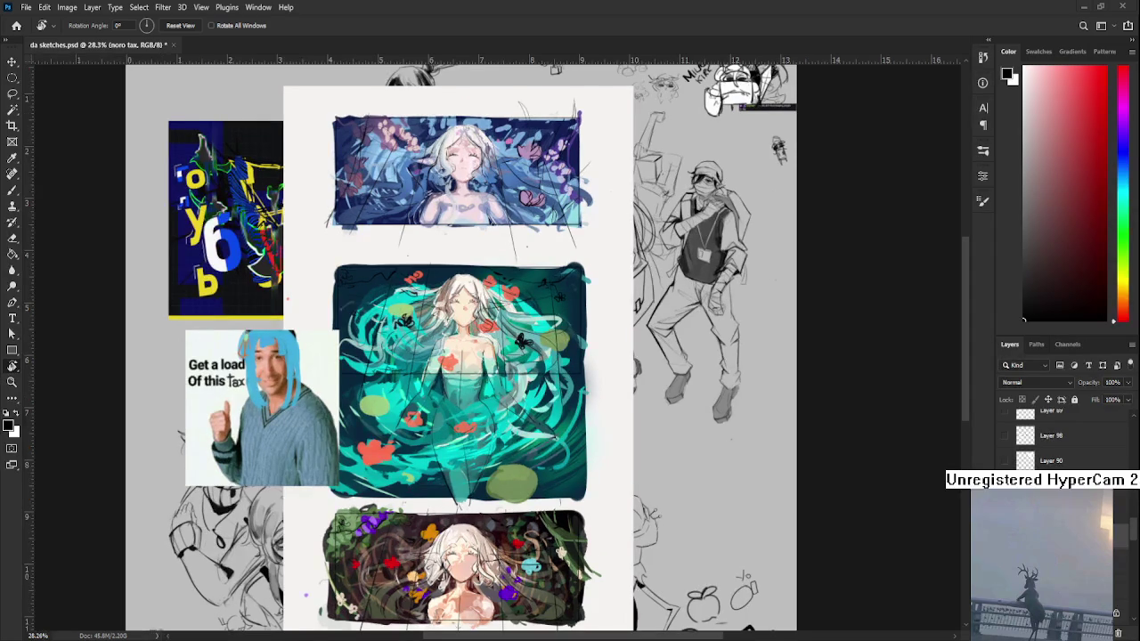
scroll(506, 291, "down", 2)
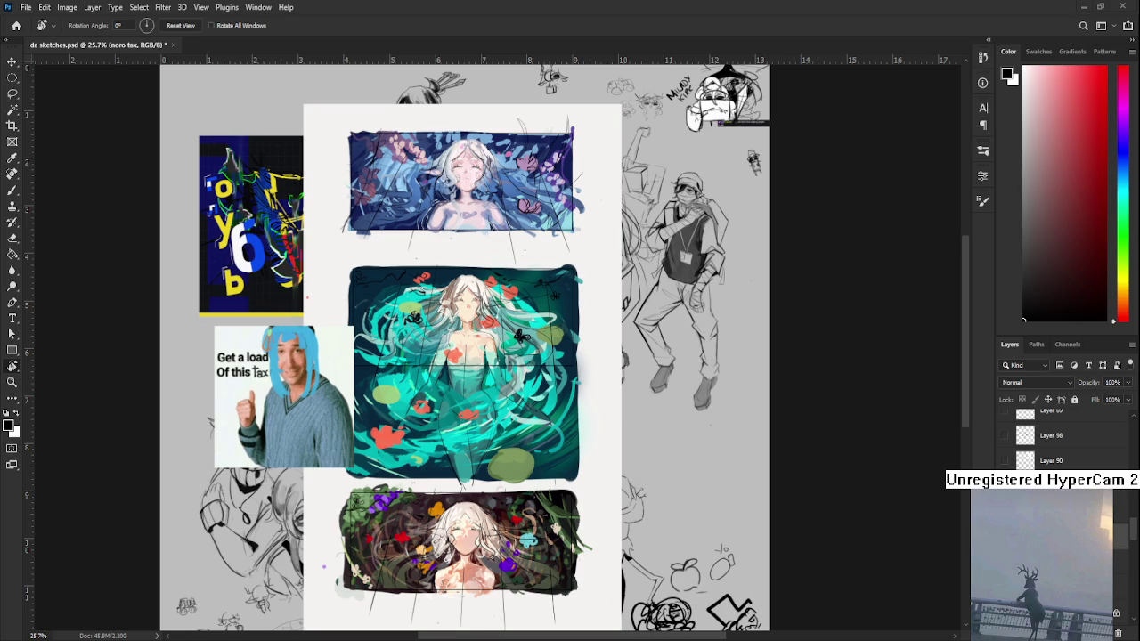
scroll(451, 310, "up", 2)
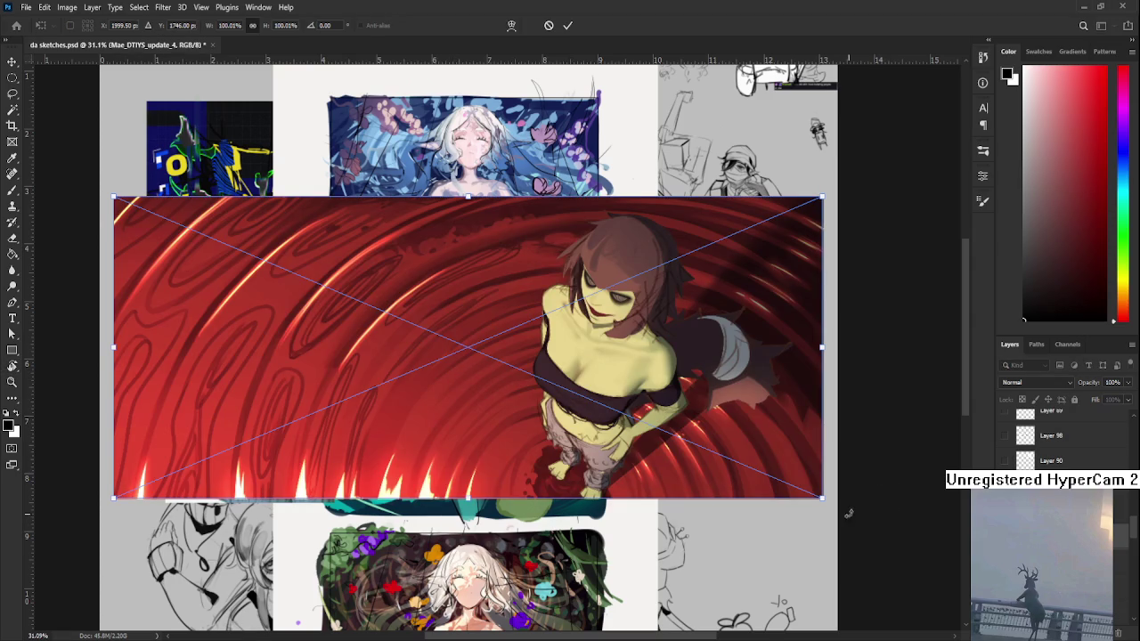
- Shrink the red artwork to about half size over the teal piece and commit
left_click_drag(821, 497, 496, 362)
left_click_drag(368, 304, 694, 458)
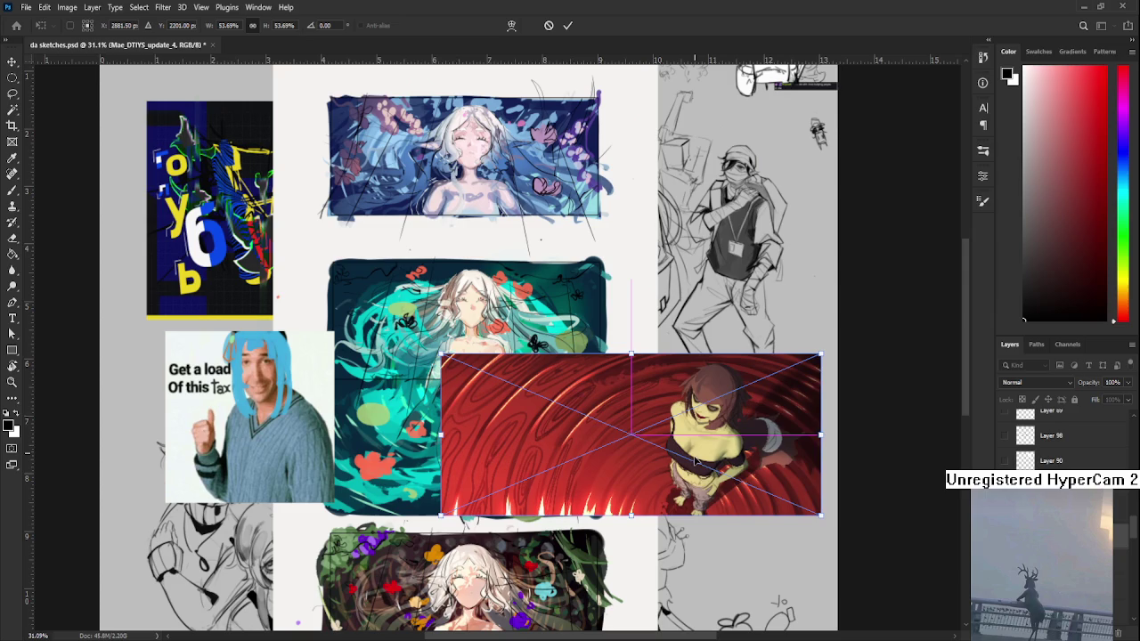
key("Return")
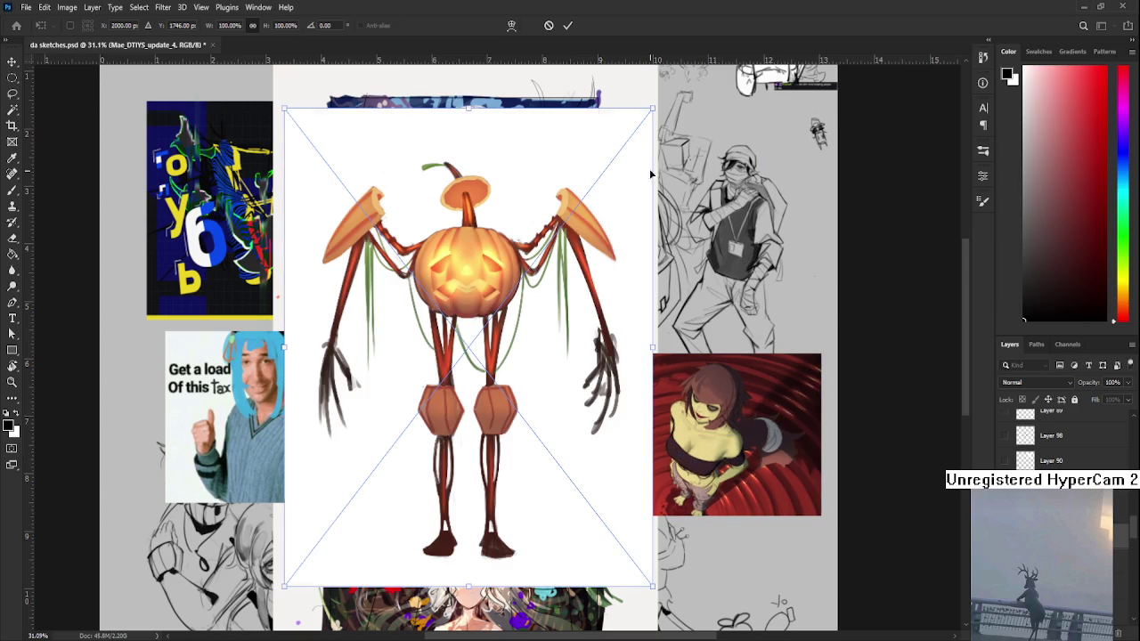
- Scale the pumpkin figure to about half and move it over the red artwork
left_click_drag(652, 108, 451, 370)
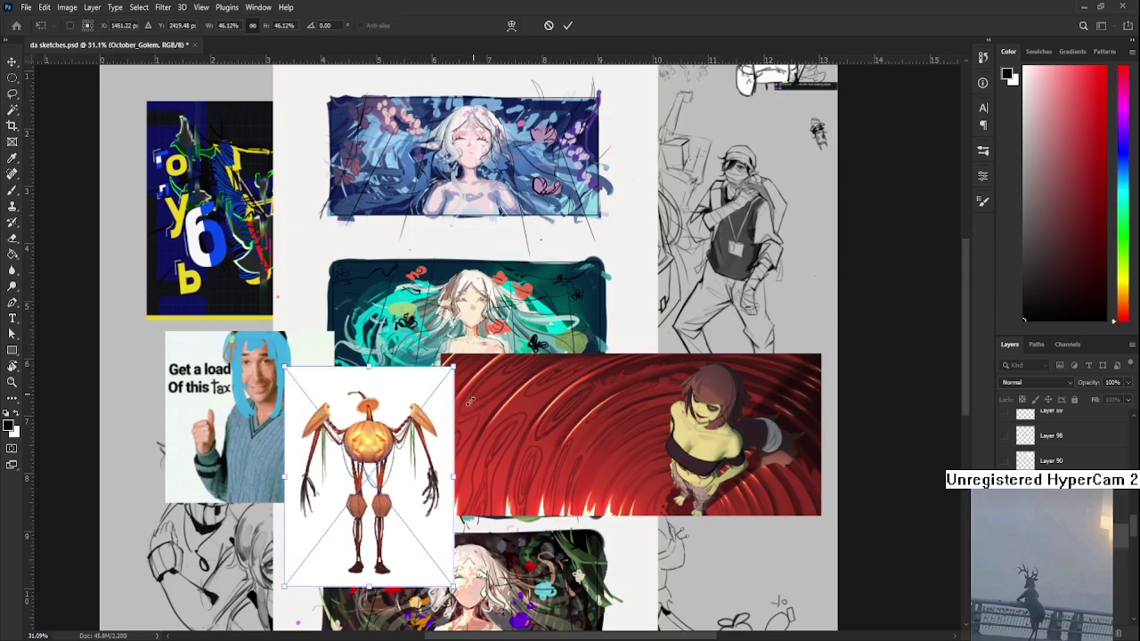
left_click_drag(390, 483, 597, 411)
scroll(597, 411, "up", 2)
- Commit the pumpkin figure, then delete it to view the red artwork
key("Return")
key("r")
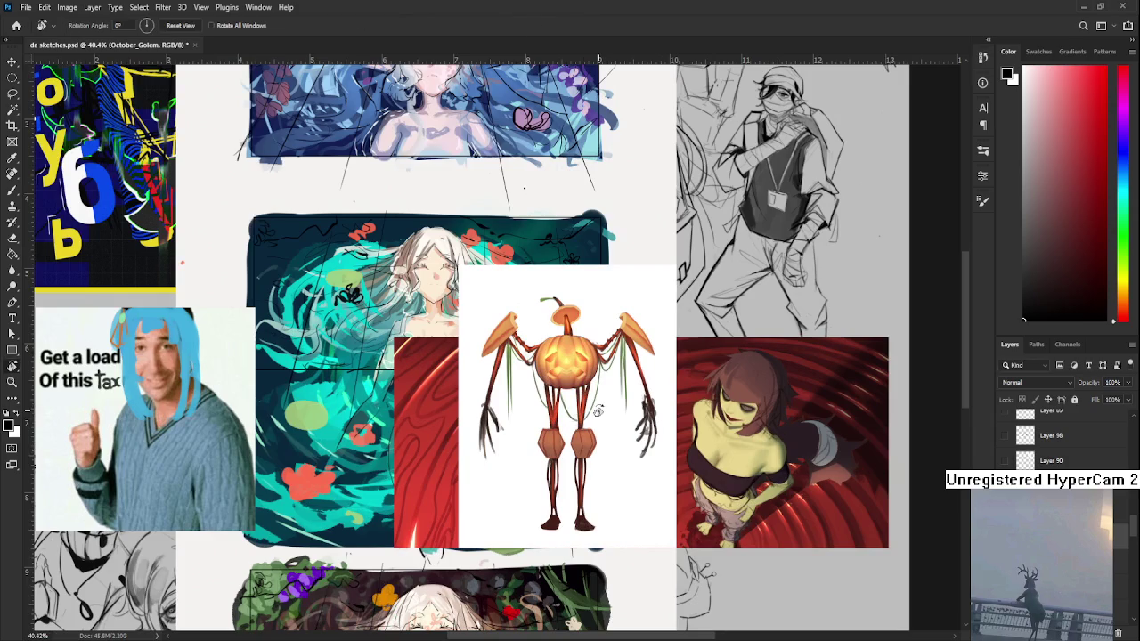
scroll(597, 411, "up", 1)
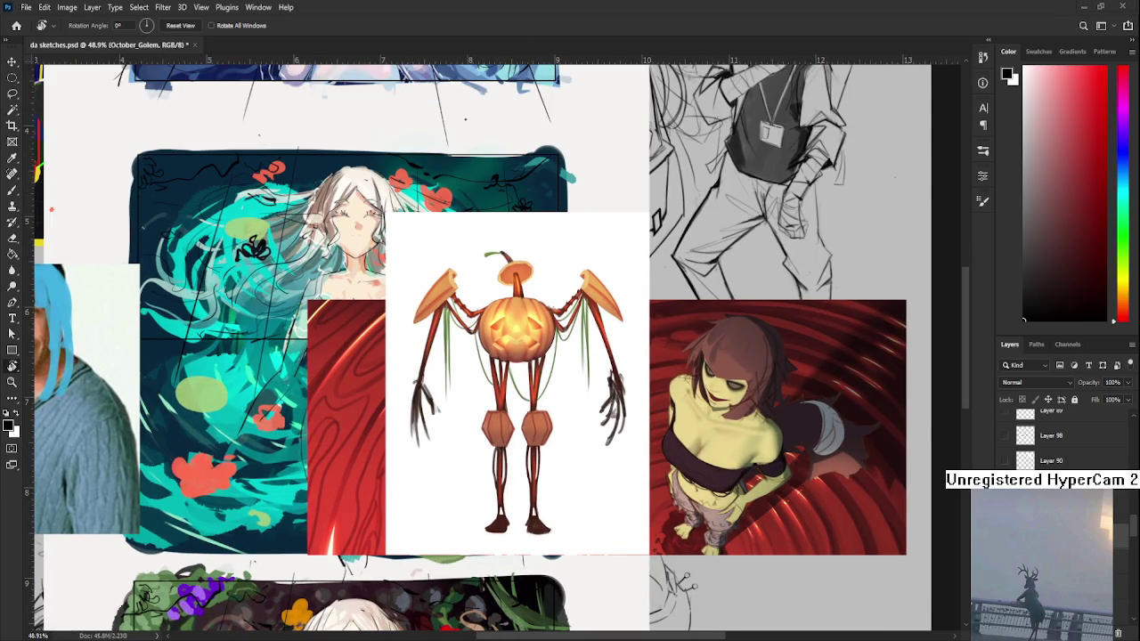
scroll(556, 426, "down", 1)
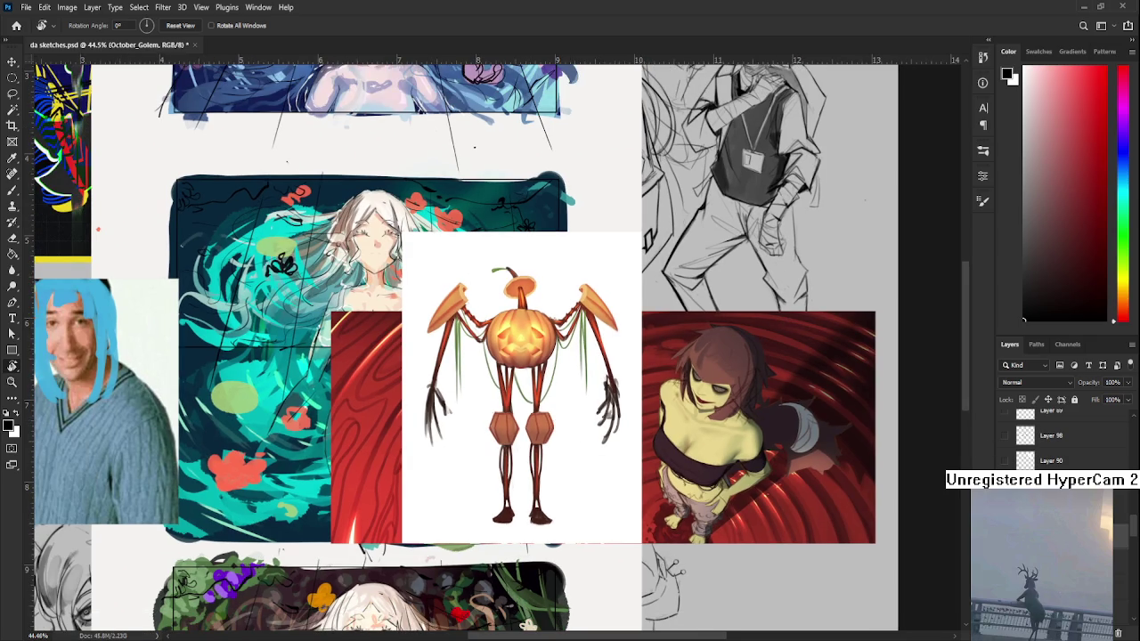
key("Delete")
scroll(629, 453, "up", 2)
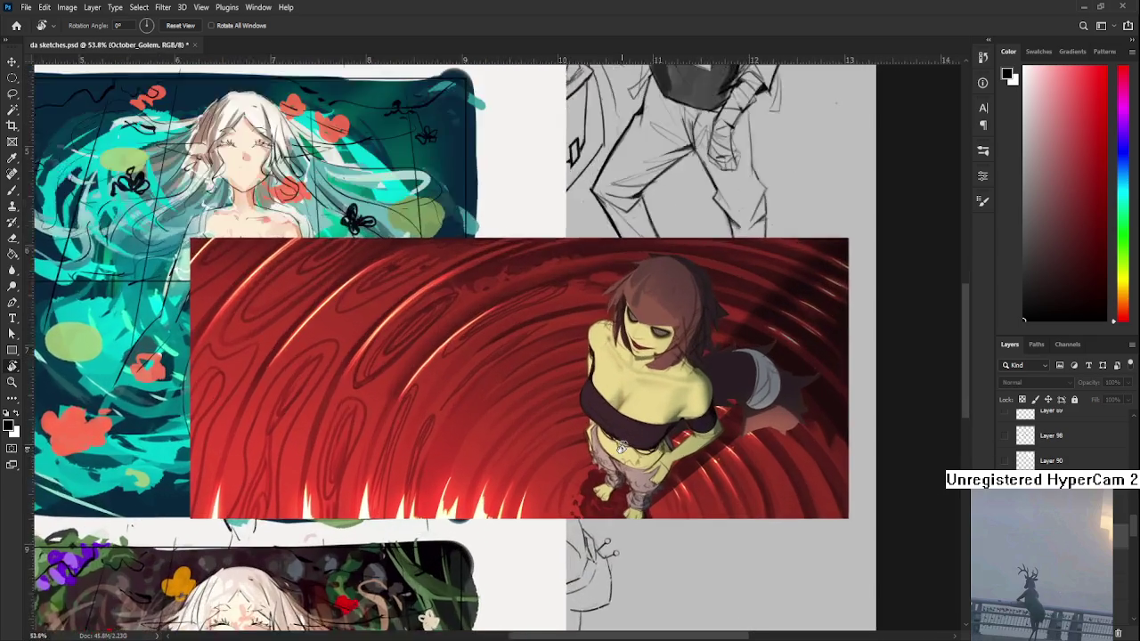
scroll(623, 449, "up", 2)
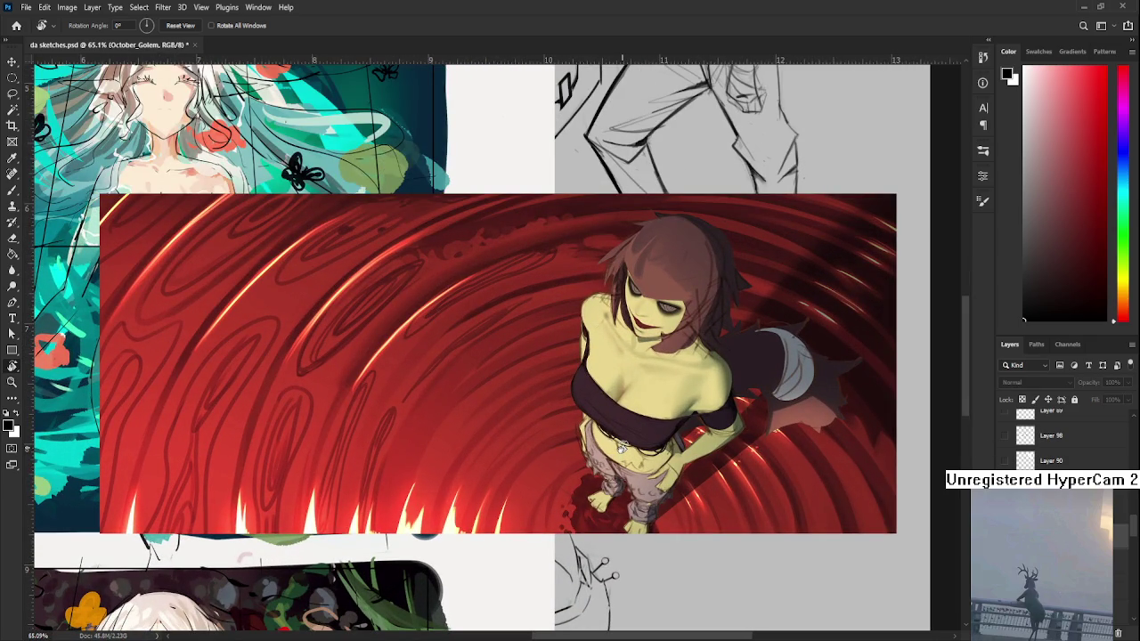
scroll(622, 448, "down", 2)
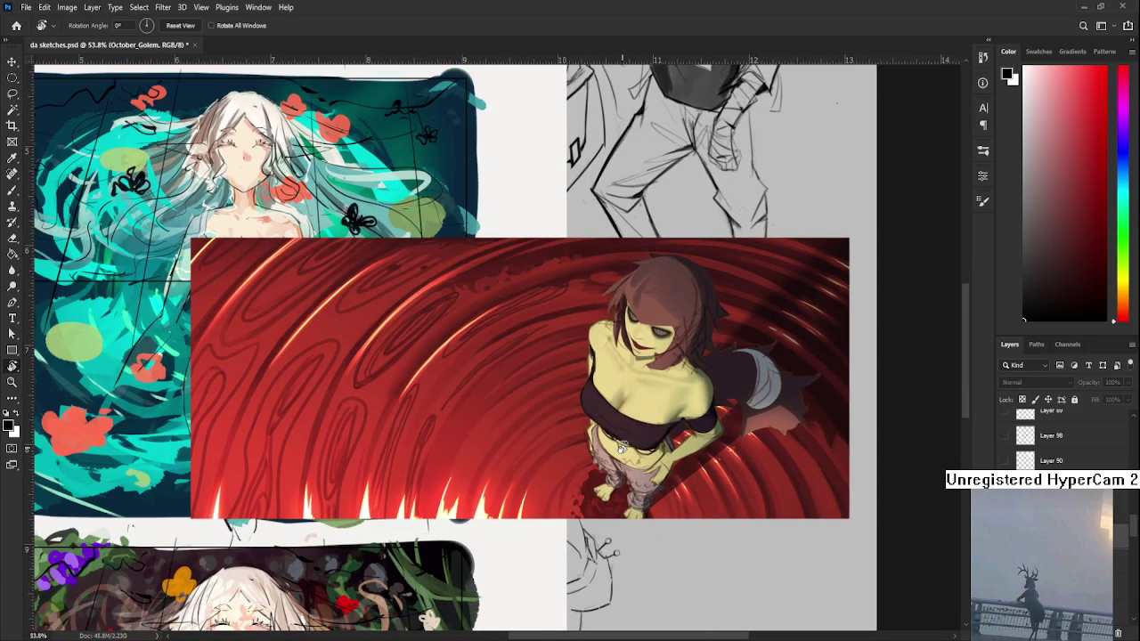
scroll(621, 448, "up", 2)
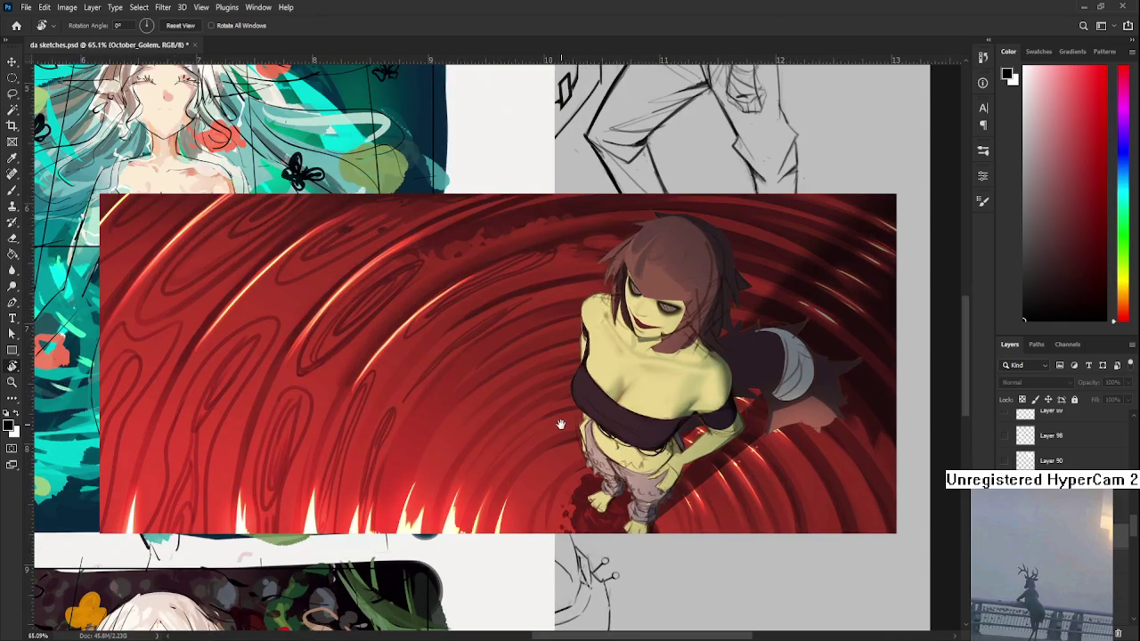
left_click_drag(561, 425, 682, 435)
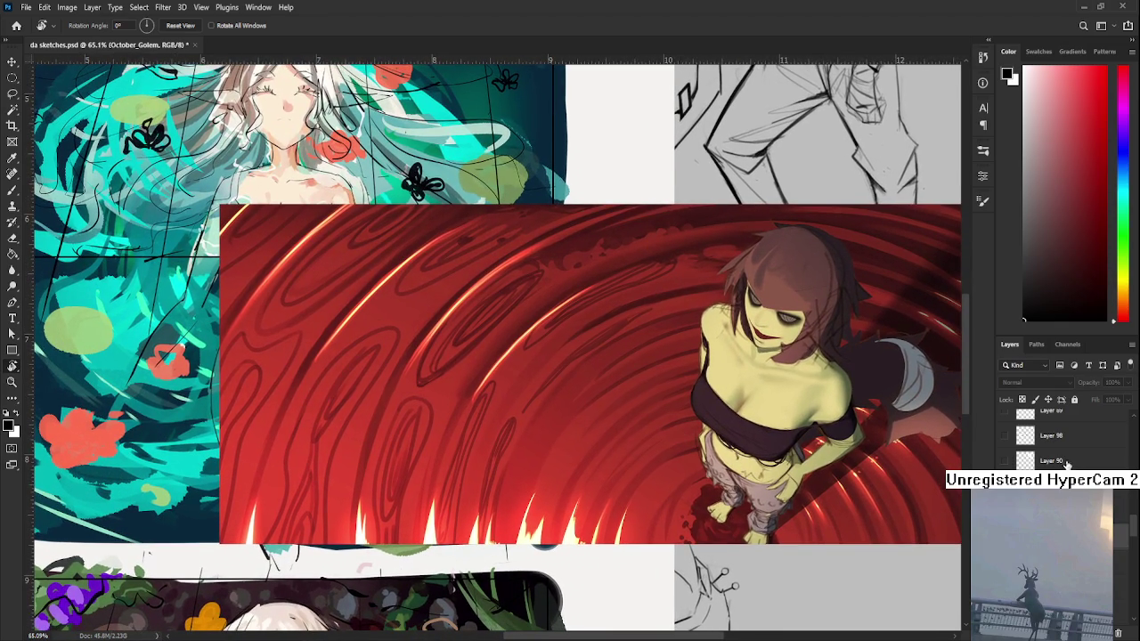
- Paste the pumpkin creature back in as a new layer and review the collage
key("ctrl+v")
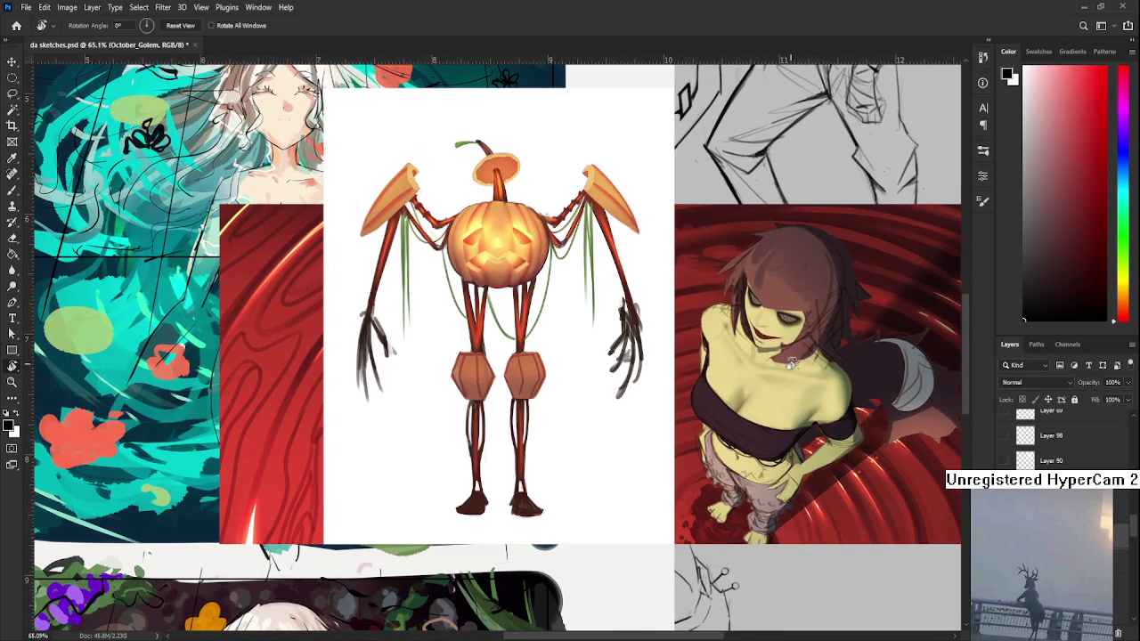
scroll(555, 270, "up", 2)
scroll(555, 270, "up", 2)
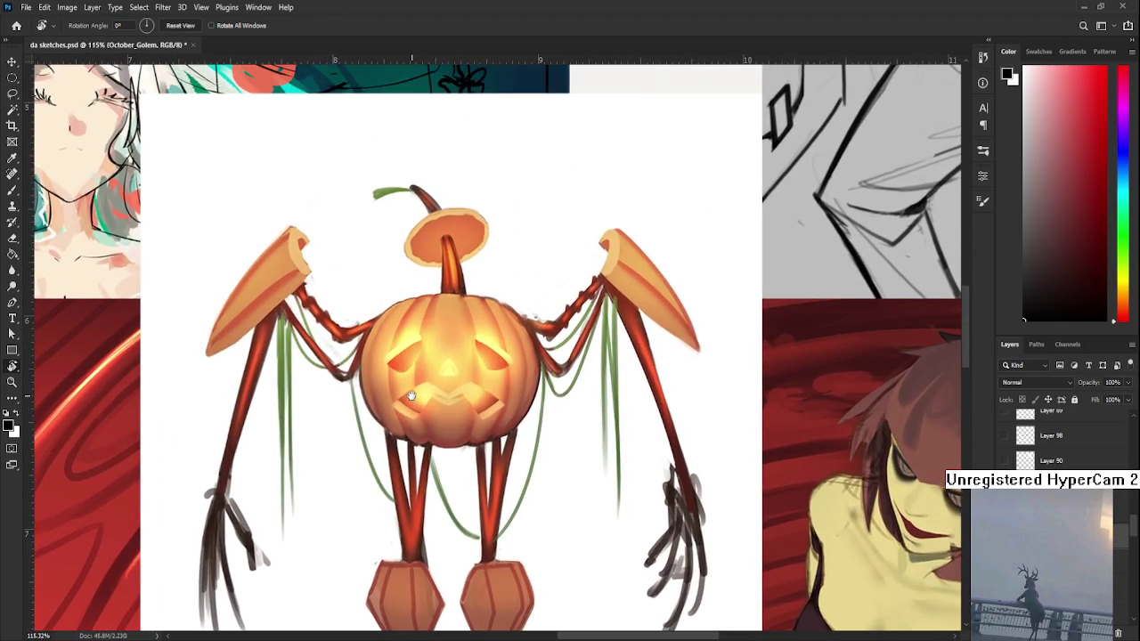
scroll(411, 398, "down", 3)
scroll(411, 398, "down", 1)
scroll(411, 398, "down", 1)
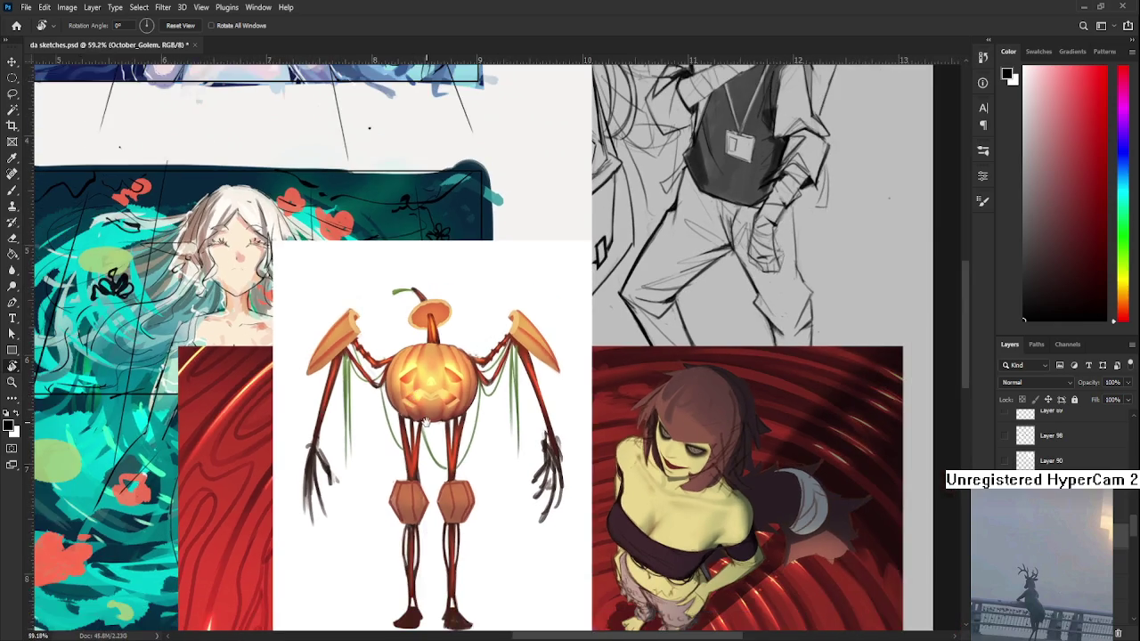
scroll(412, 398, "down", 1)
scroll(435, 225, "down", 1)
scroll(435, 225, "up", 2)
scroll(450, 360, "up", 1)
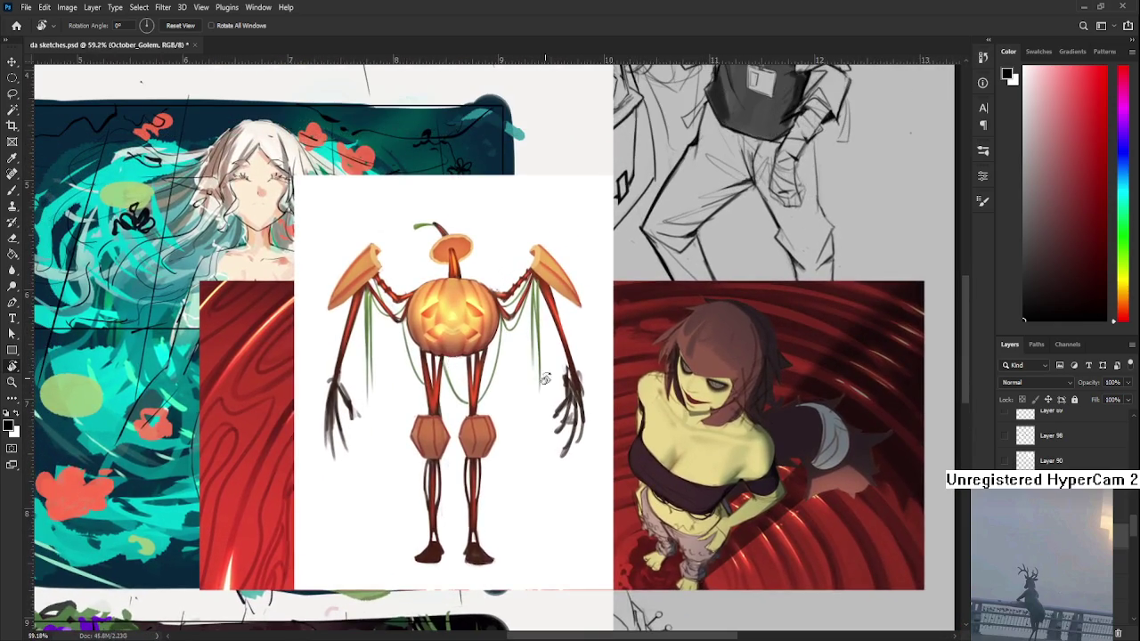
scroll(570, 380, "up", 1)
scroll(453, 398, "up", 1)
scroll(387, 381, "up", 1)
scroll(374, 356, "down", 3)
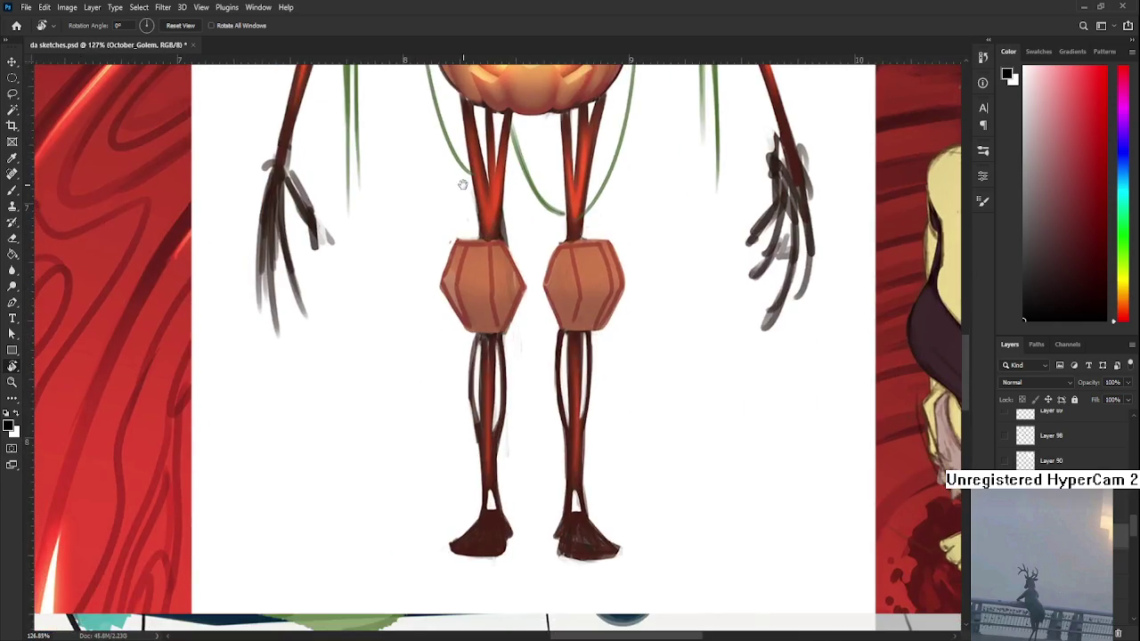
scroll(434, 252, "up", 3)
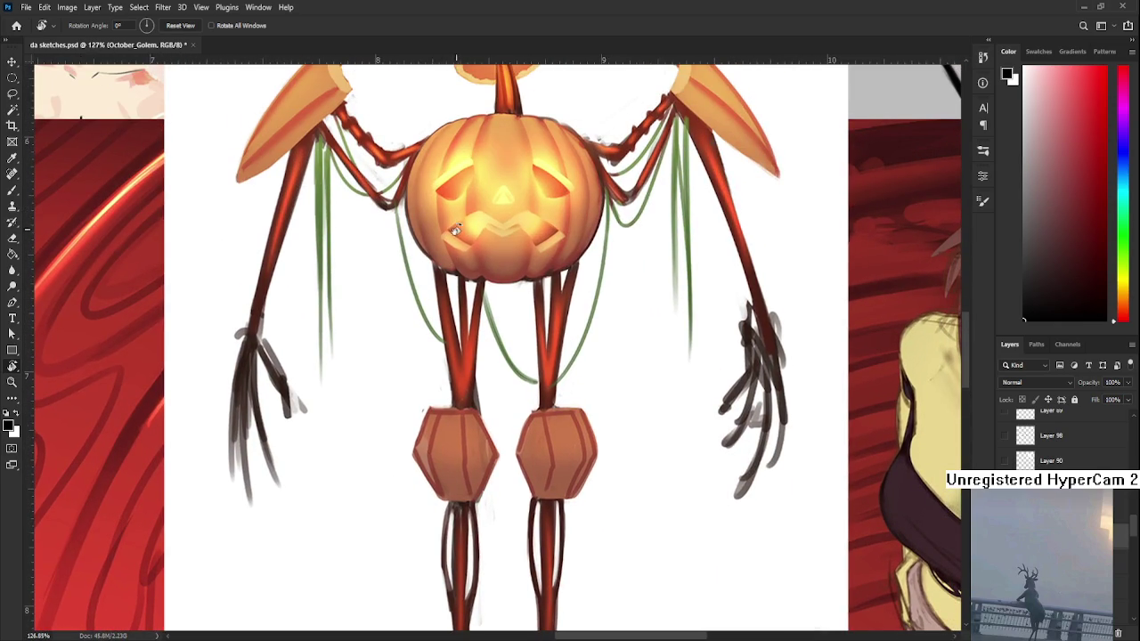
scroll(502, 254, "down", 2)
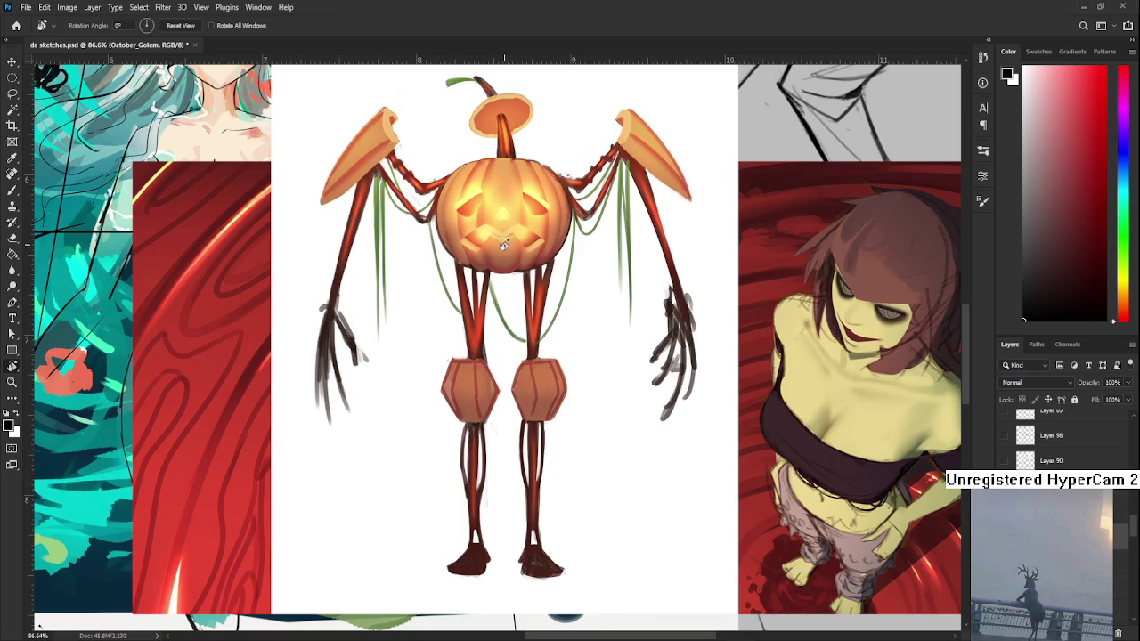
scroll(504, 245, "down", 1)
scroll(504, 247, "down", 1)
scroll(504, 248, "down", 1)
scroll(504, 251, "down", 1)
scroll(507, 267, "up", 2)
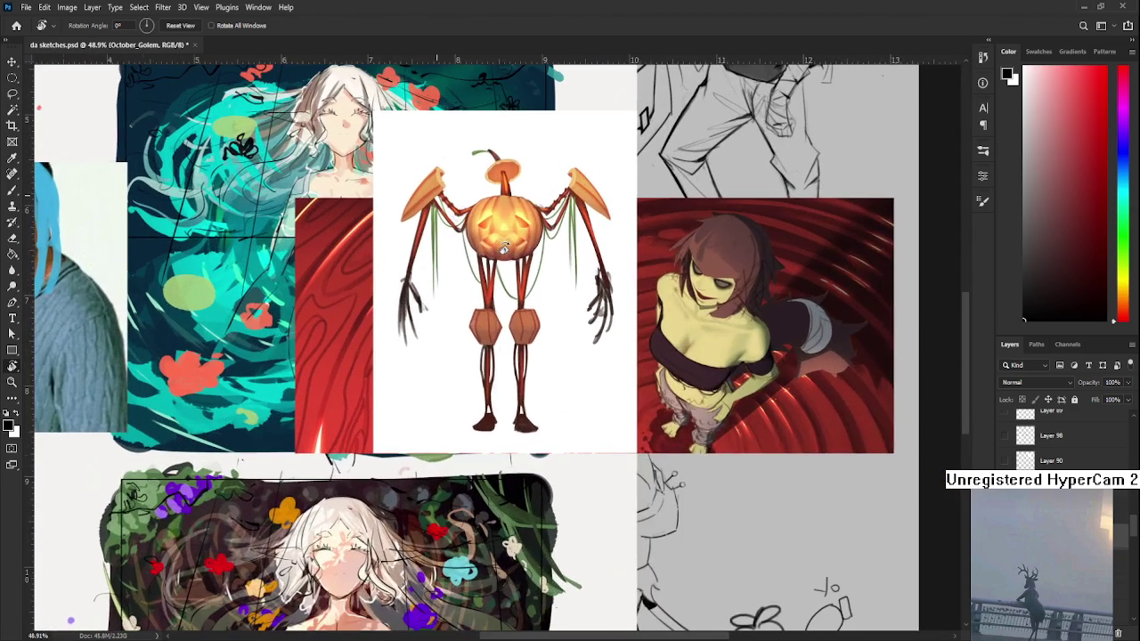
scroll(513, 304, "up", 1)
scroll(513, 304, "up", 1)
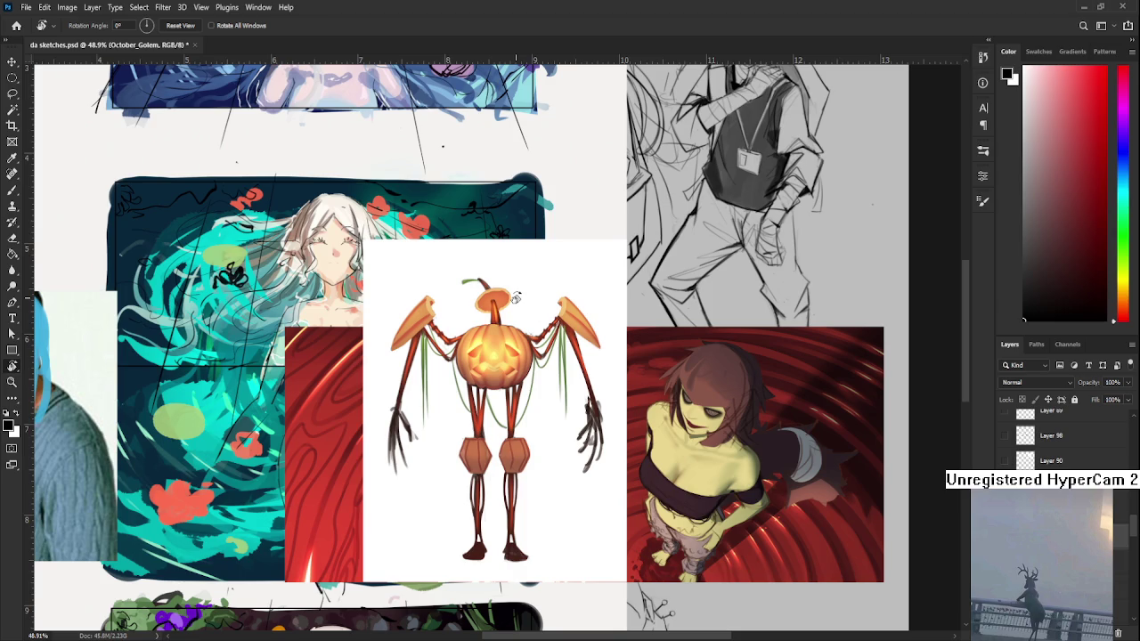
scroll(515, 298, "down", 2)
scroll(515, 298, "down", 1)
scroll(357, 356, "up", 1)
scroll(357, 356, "up", 1)
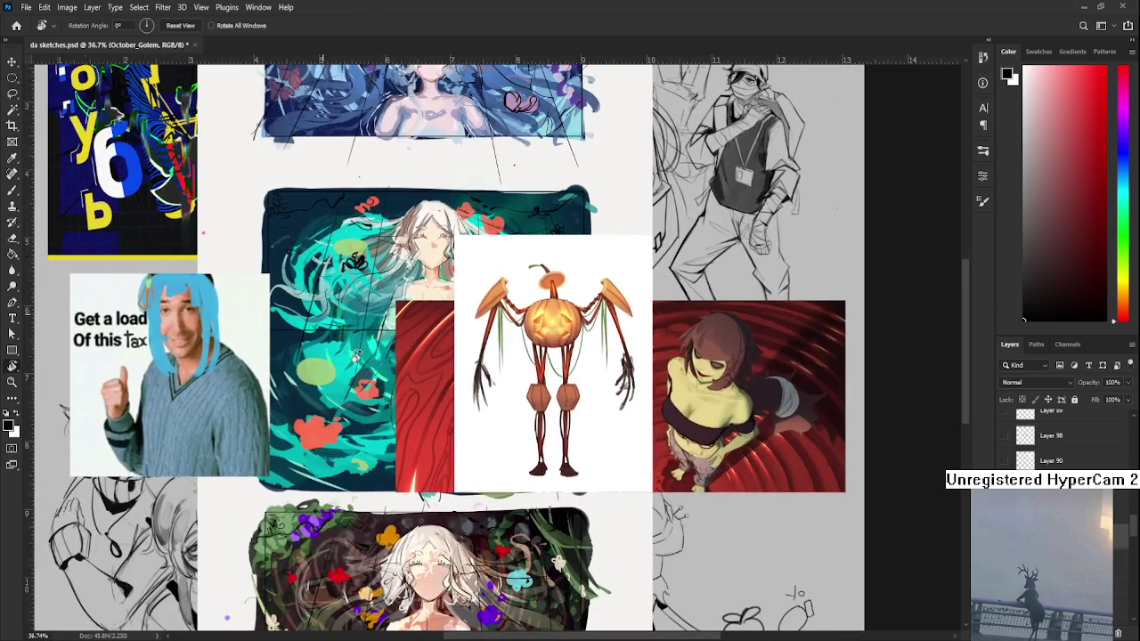
scroll(370, 332, "down", 1)
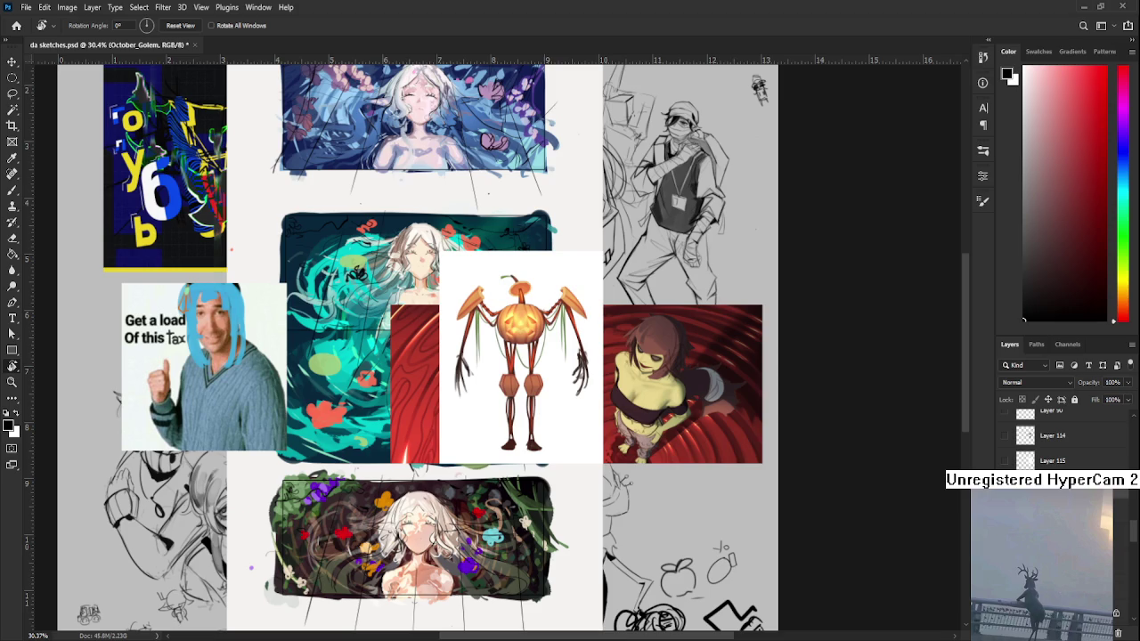
- Hide the collage images over the sketches and open Raid.psd from recent files
left_click(1120, 632)
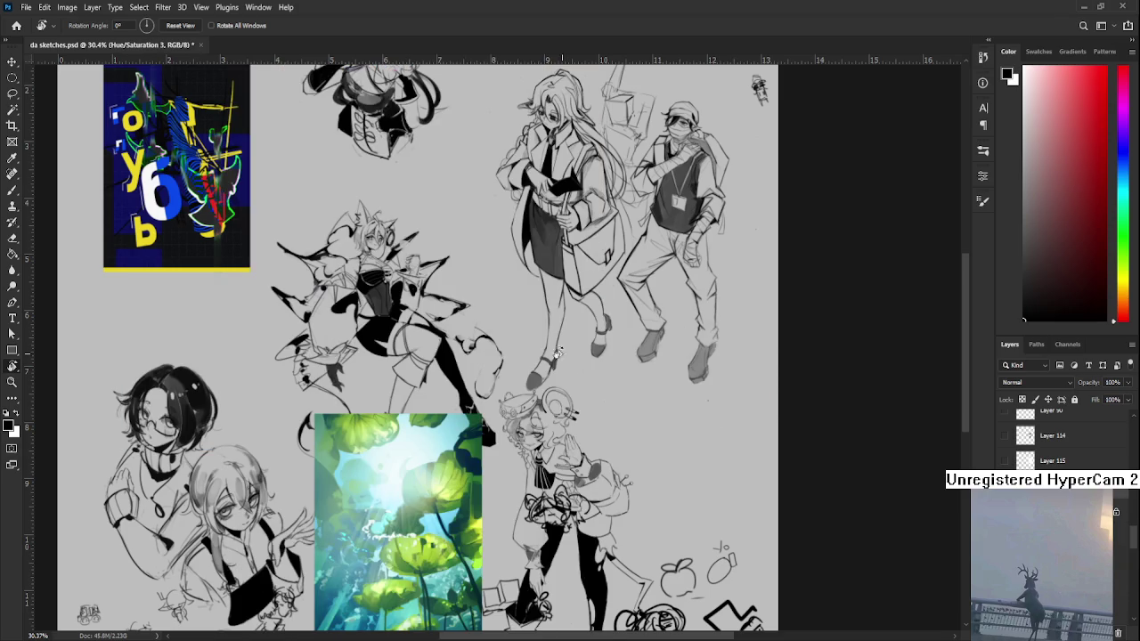
left_click(14, 27)
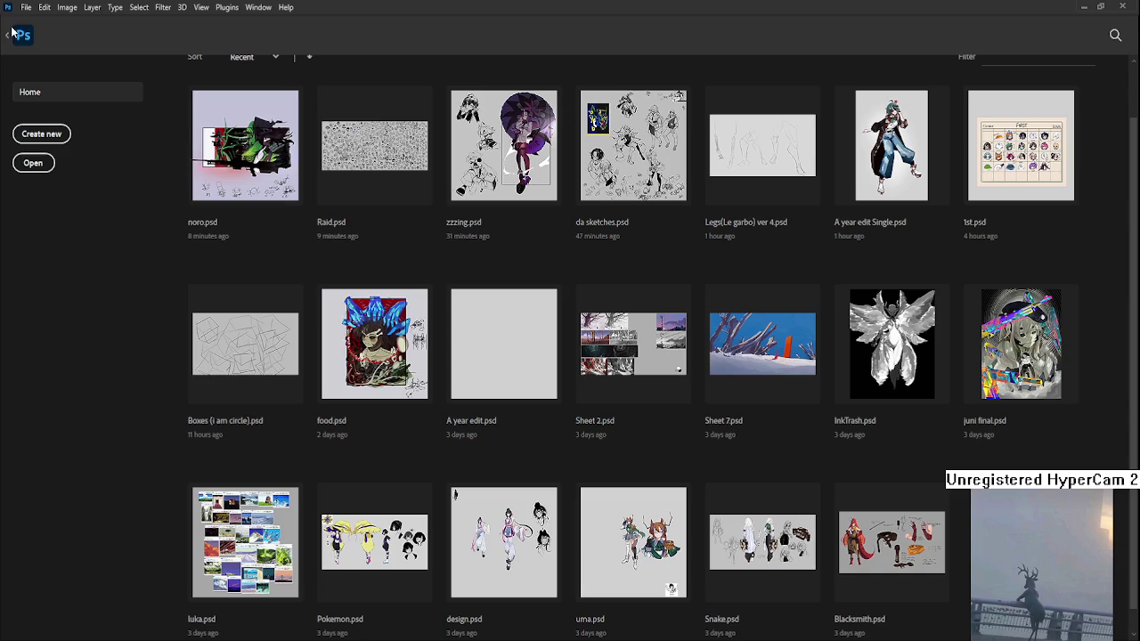
left_click(372, 144)
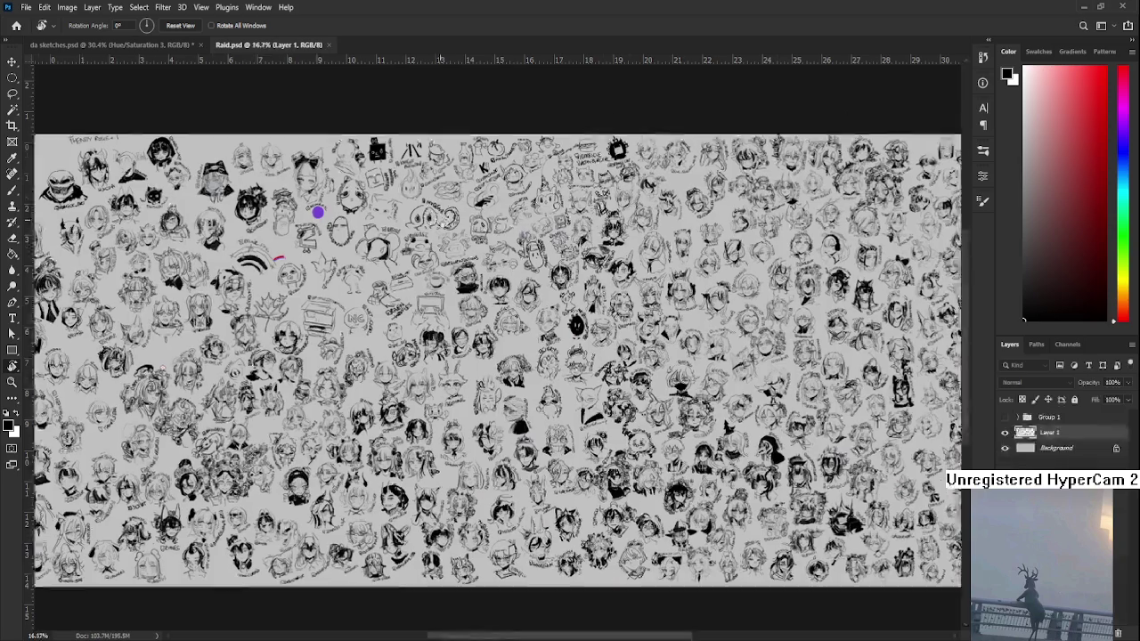
- Zoom in on the circle doodle on the Raid sheet
scroll(690, 316, "up", 2)
scroll(690, 316, "up", 2)
scroll(691, 316, "up", 2)
scroll(691, 316, "up", 2)
scroll(428, 327, "down", 3)
scroll(428, 328, "up", 2)
- Brush a few dark strokes and an oval around the circle doodle, undoing stray ones
key("b")
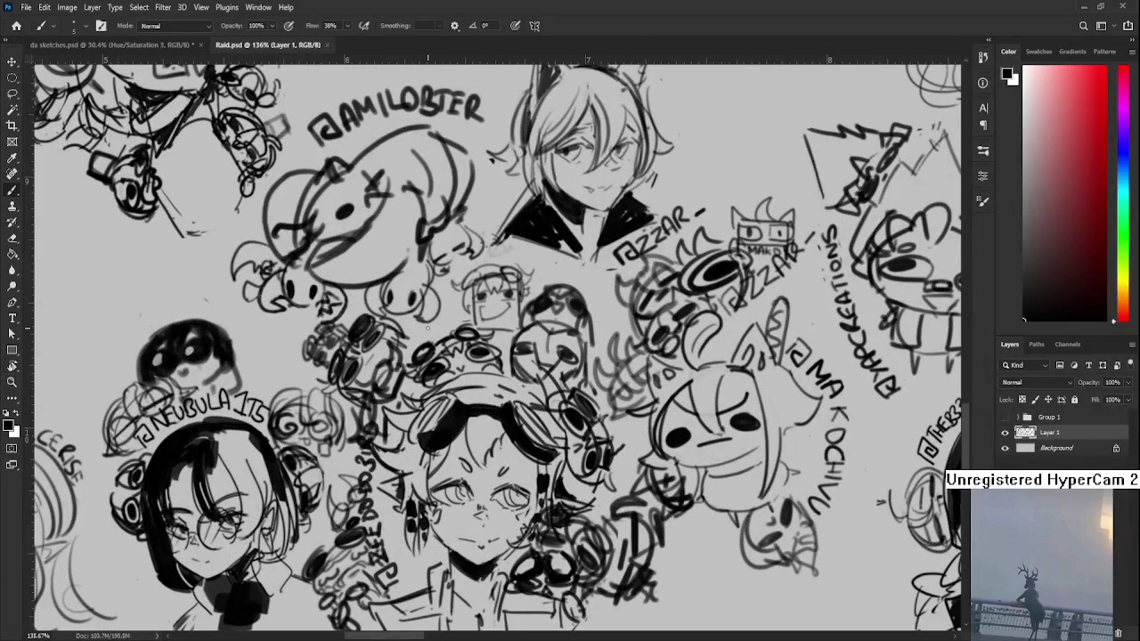
scroll(427, 327, "down", 3)
scroll(463, 327, "right", 2)
scroll(512, 329, "right", 2)
left_click_drag(544, 425, 512, 520)
key("ctrl+z")
left_click_drag(545, 424, 528, 520)
key("ctrl+z")
left_click_drag(554, 472, 532, 511)
left_click_drag(558, 427, 550, 474)
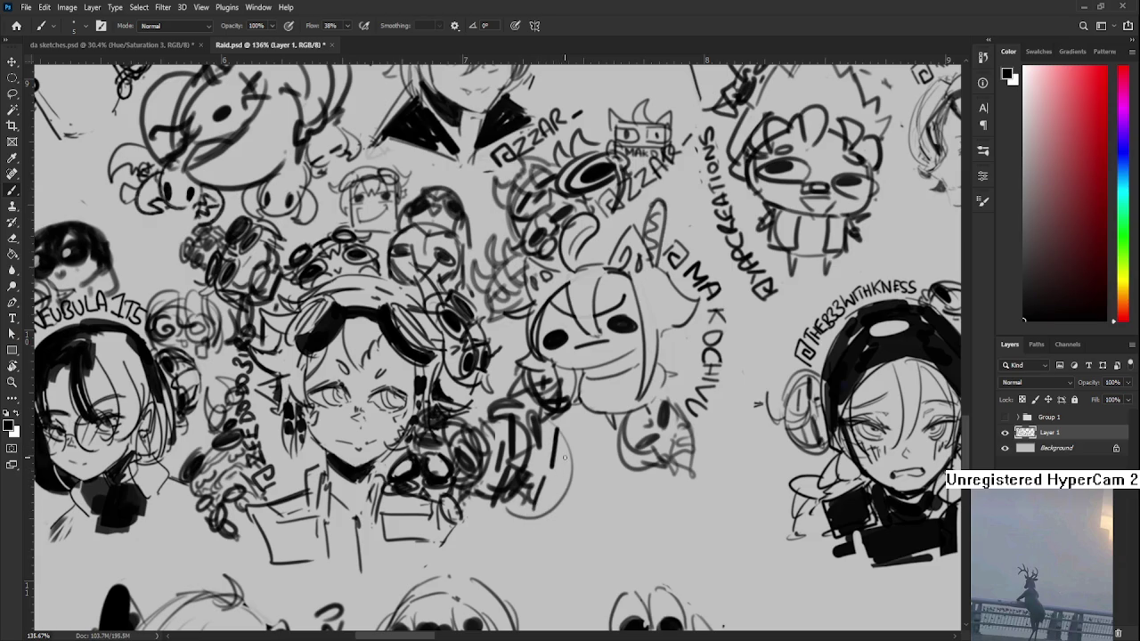
mouse_move(575, 427)
left_mouse_down()
mouse_move(562, 481)
mouse_move(580, 479)
mouse_move(543, 531)
left_mouse_up()
left_click_drag(565, 484, 552, 498)
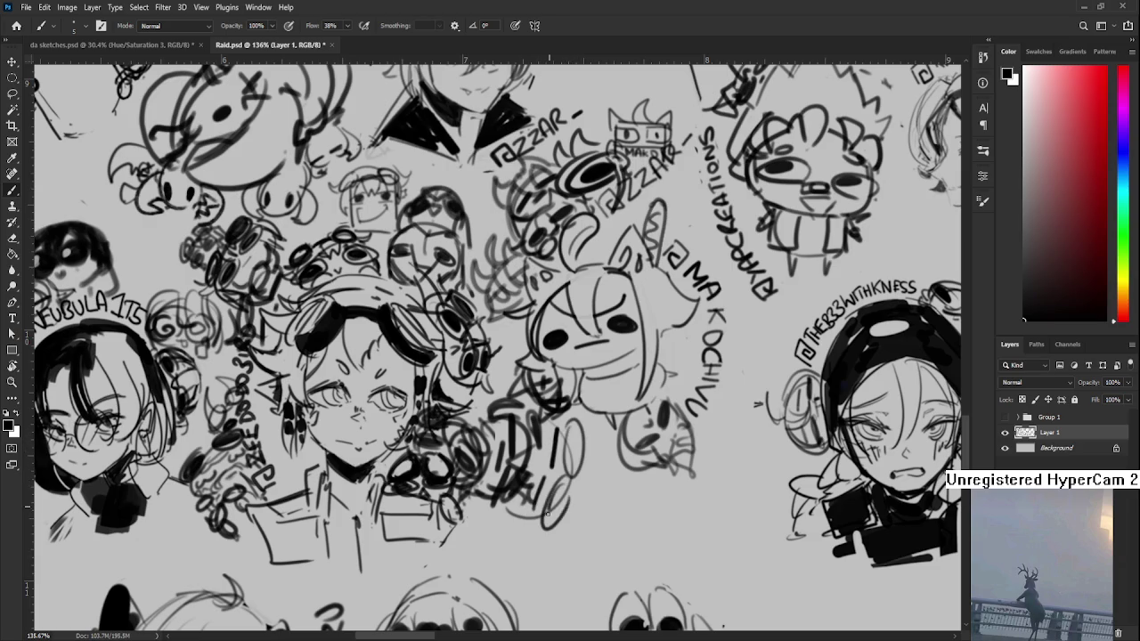
- Save Raid.psd and close it
key("ctrl+s")
scroll(579, 456, "down", 3)
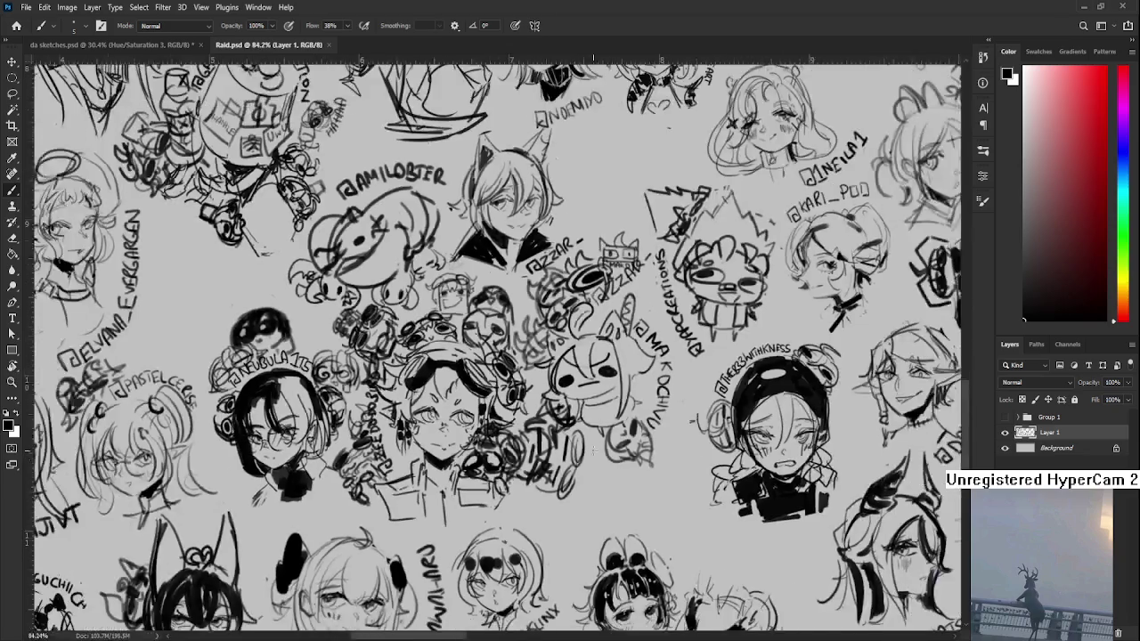
scroll(590, 456, "down", 5)
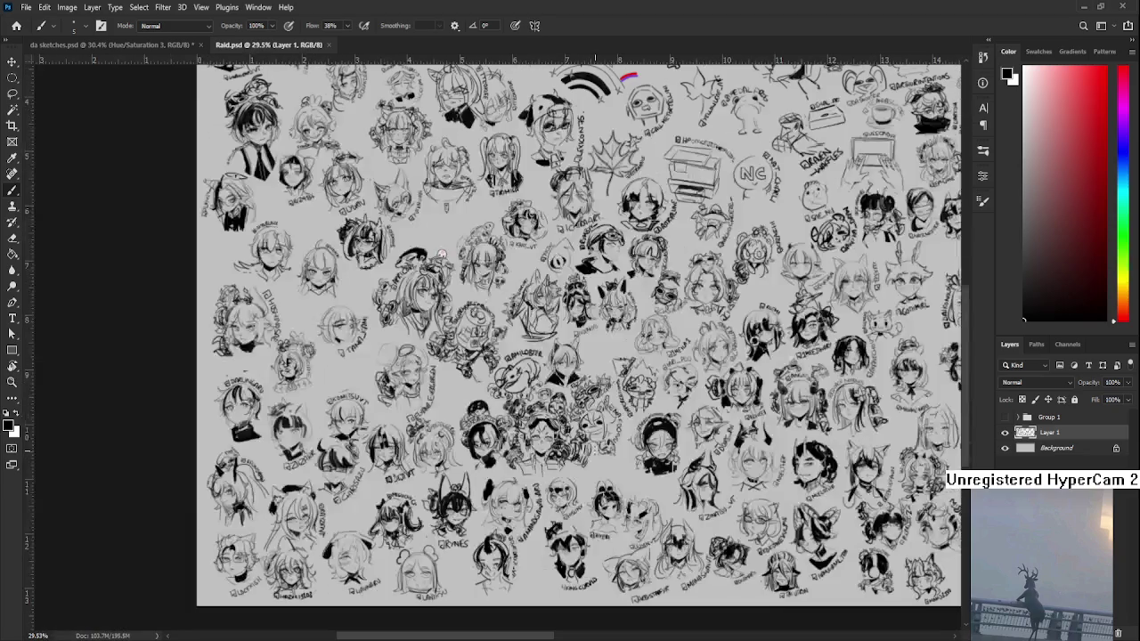
left_click(329, 44)
- Zoom around da sketches.psd, toggle quick mask and colour swap, and pan to its left side
scroll(581, 336, "up", 3)
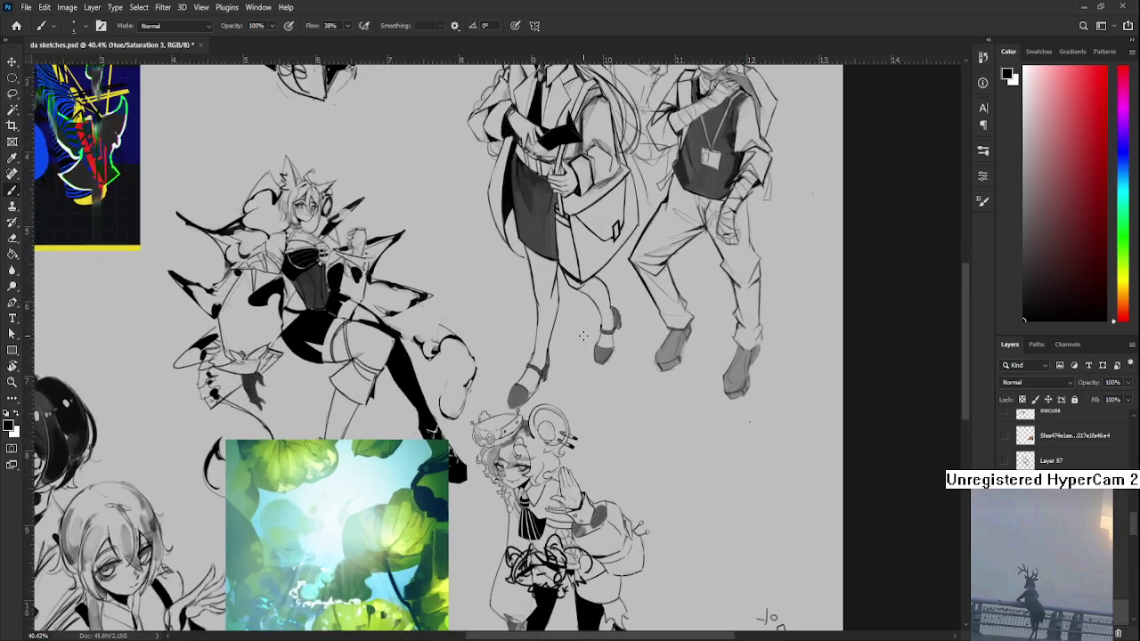
scroll(550, 321, "down", 1)
scroll(556, 338, "down", 1)
scroll(564, 359, "down", 1)
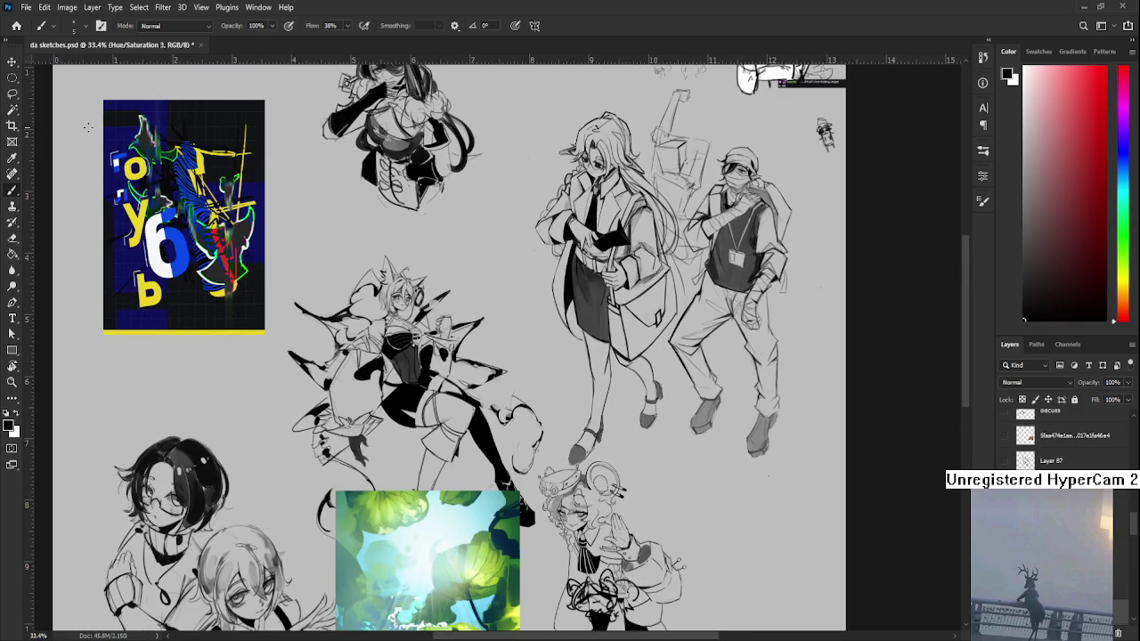
scroll(501, 338, "up", 1)
key("x")
key("q")
left_click_drag(105, 384, 203, 336)
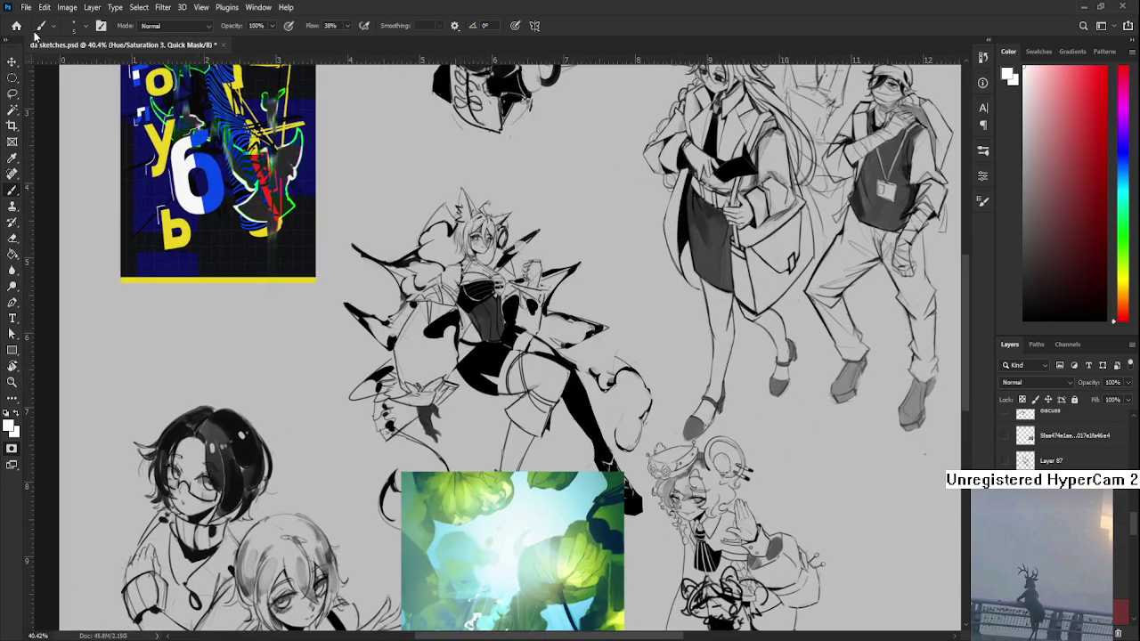
- Visit the Home screen, return to da sketches.psd, and bring the upper sketches into view
left_click(17, 26)
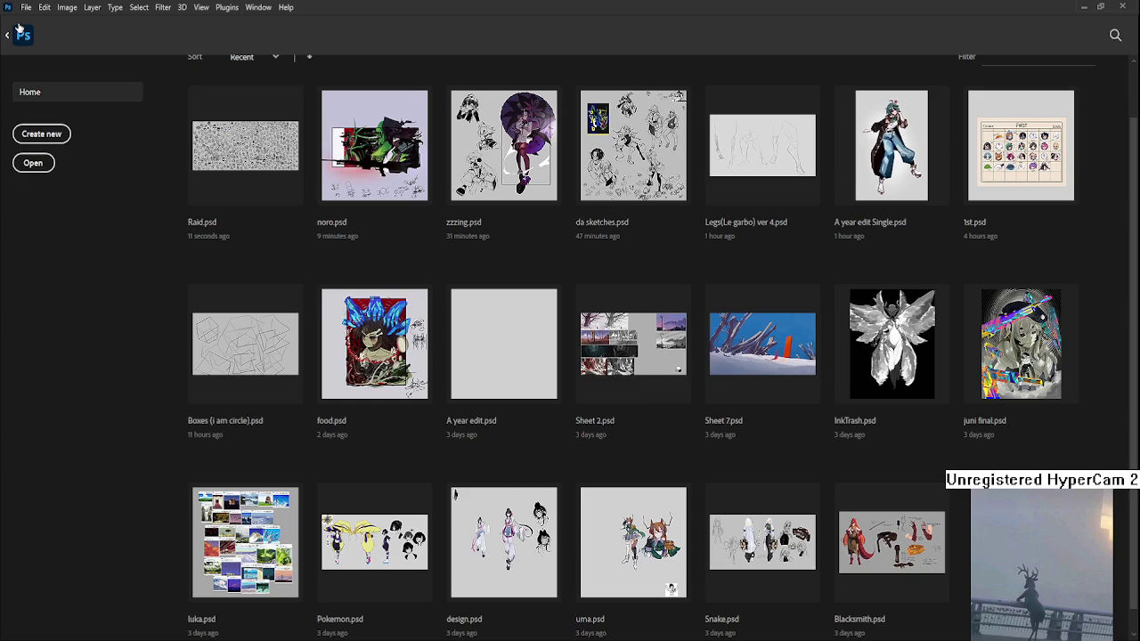
left_click(659, 146)
scroll(627, 182, "up", 2)
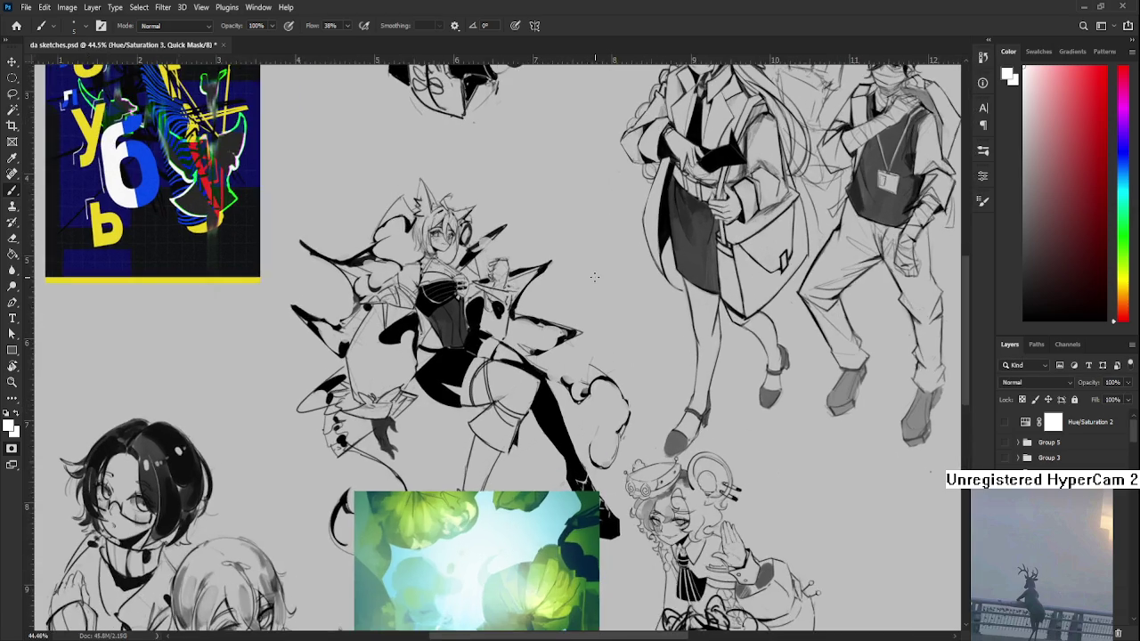
mouse_move(585, 211)
left_mouse_down()
mouse_move(572, 416)
mouse_move(534, 312)
left_mouse_up()
scroll(475, 419, "down", 2)
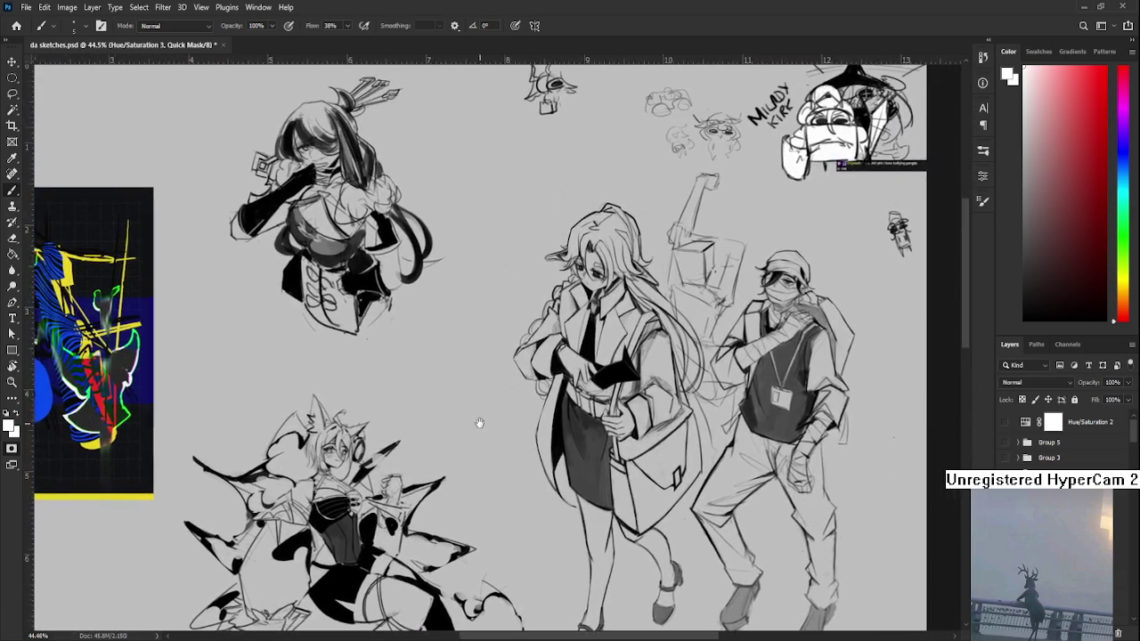
scroll(475, 401, "down", 1)
scroll(455, 449, "down", 1)
- Zoom and nudge the view across the lower sketches of da sketches.psd
scroll(455, 450, "down", 3)
scroll(463, 356, "down", 1)
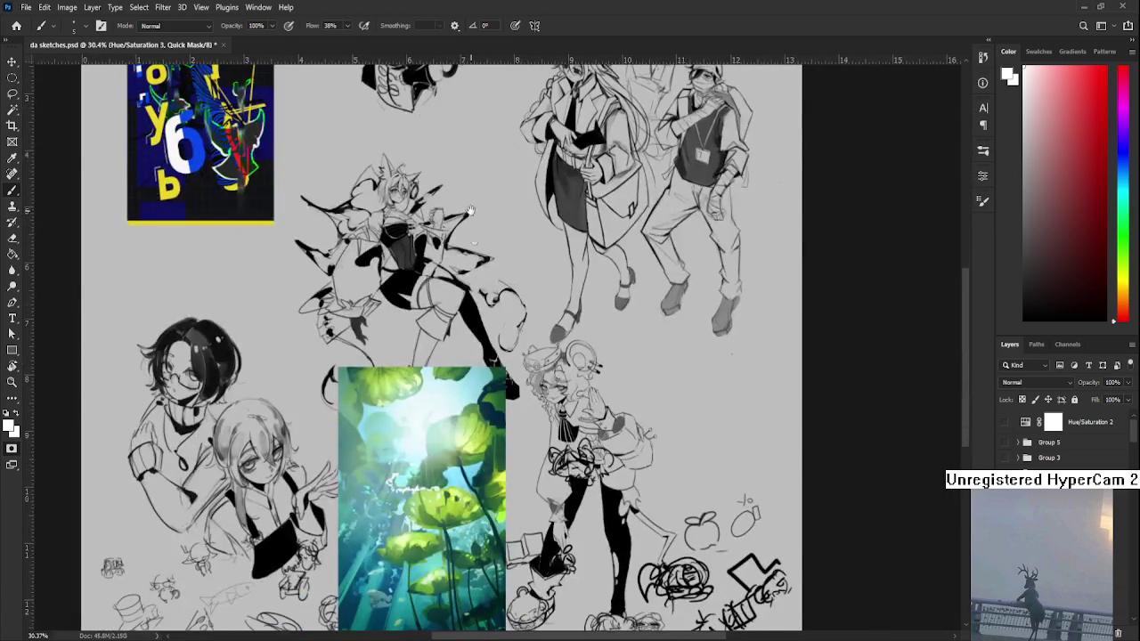
scroll(471, 233, "down", 1)
left_click_drag(472, 233, 456, 266)
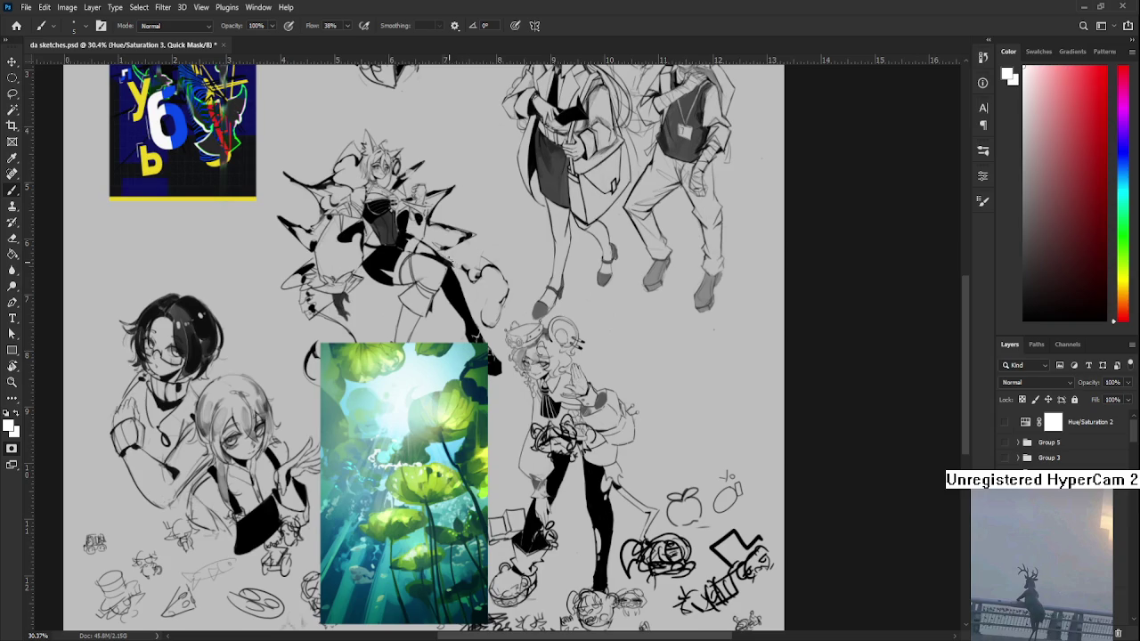
scroll(450, 262, "up", 2)
scroll(443, 234, "down", 2)
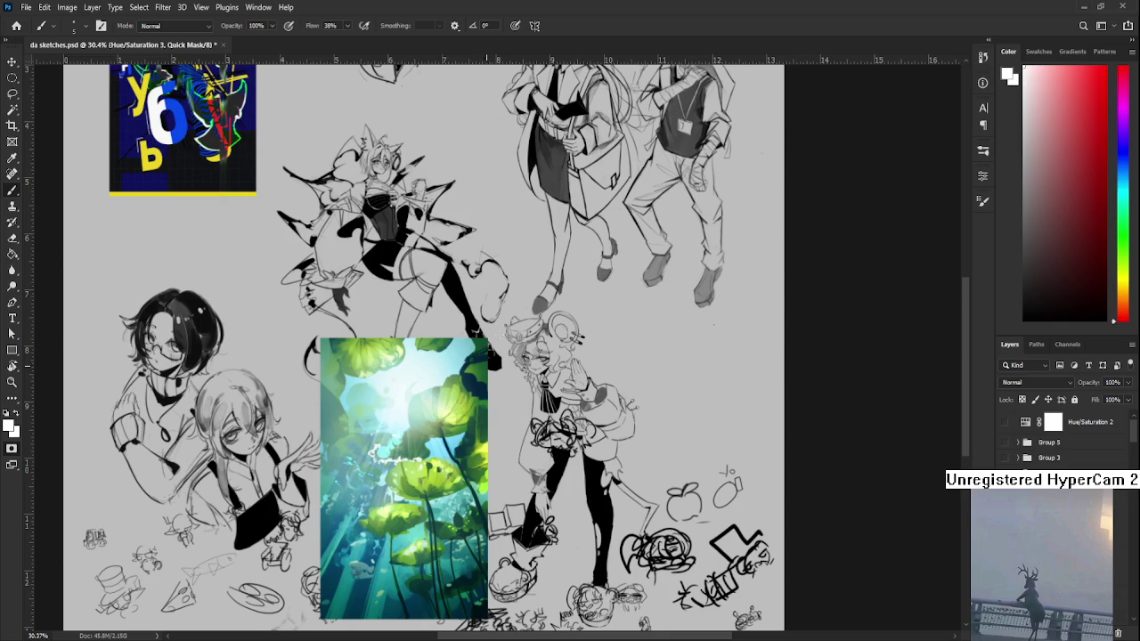
scroll(498, 312, "up", 2)
scroll(356, 223, "up", 5)
scroll(268, 134, "up", 5)
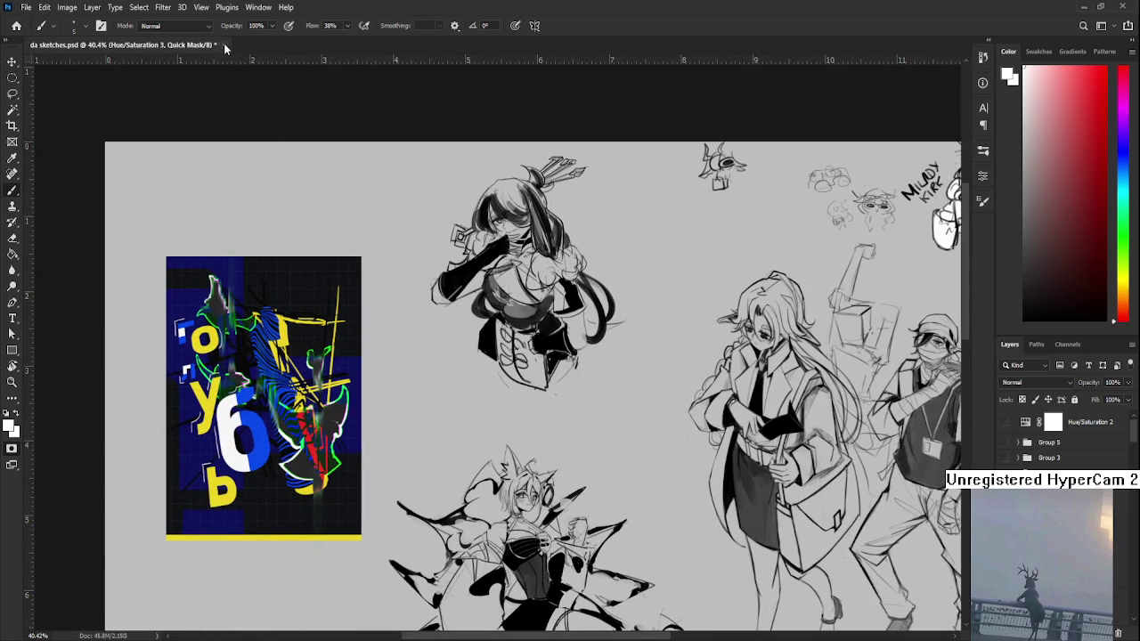
- Save da sketches.psd with Ctrl+S, then close it with Ctrl+W to the Home screen
key("ctrl+s")
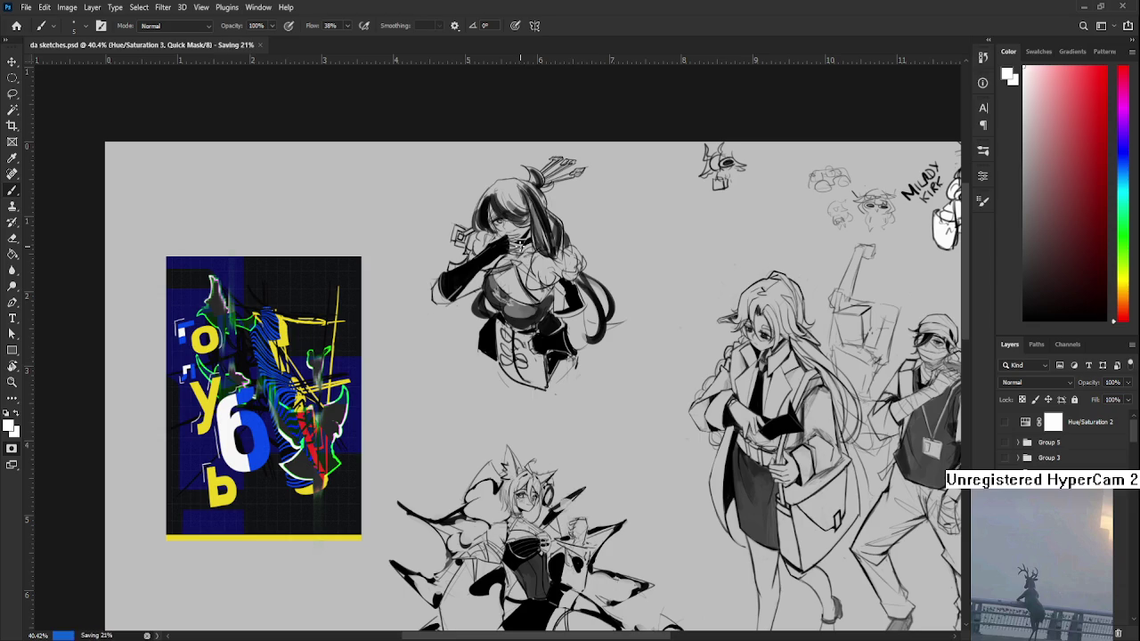
key("ctrl+w")
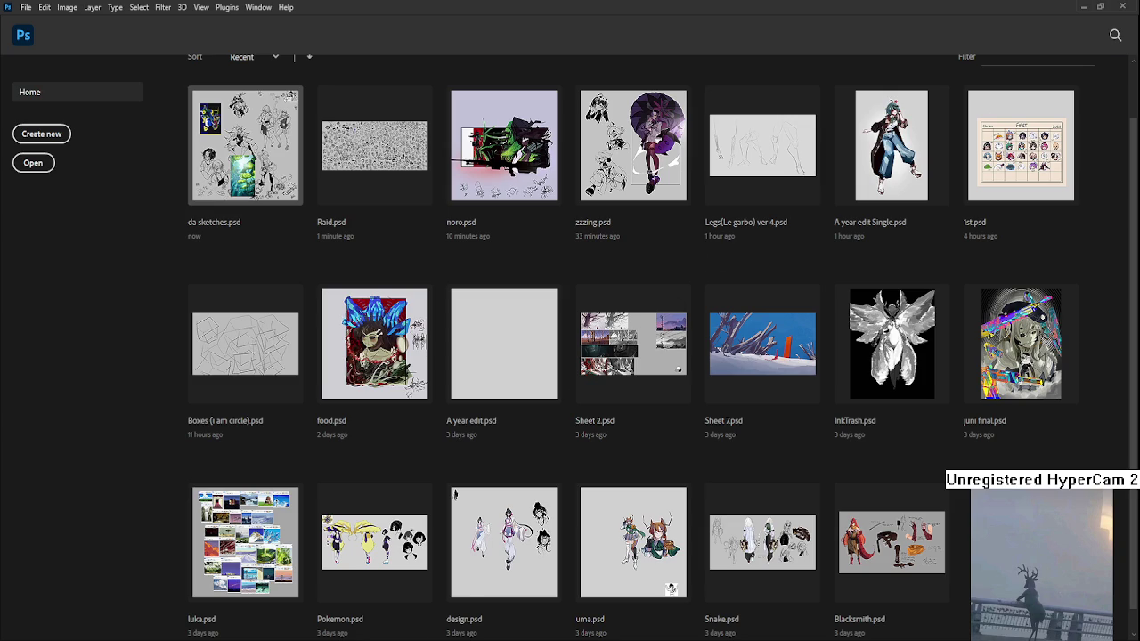
- Leave the Home screen so da sketches.psd shows again next to a blank Paint canvas
key("Escape")
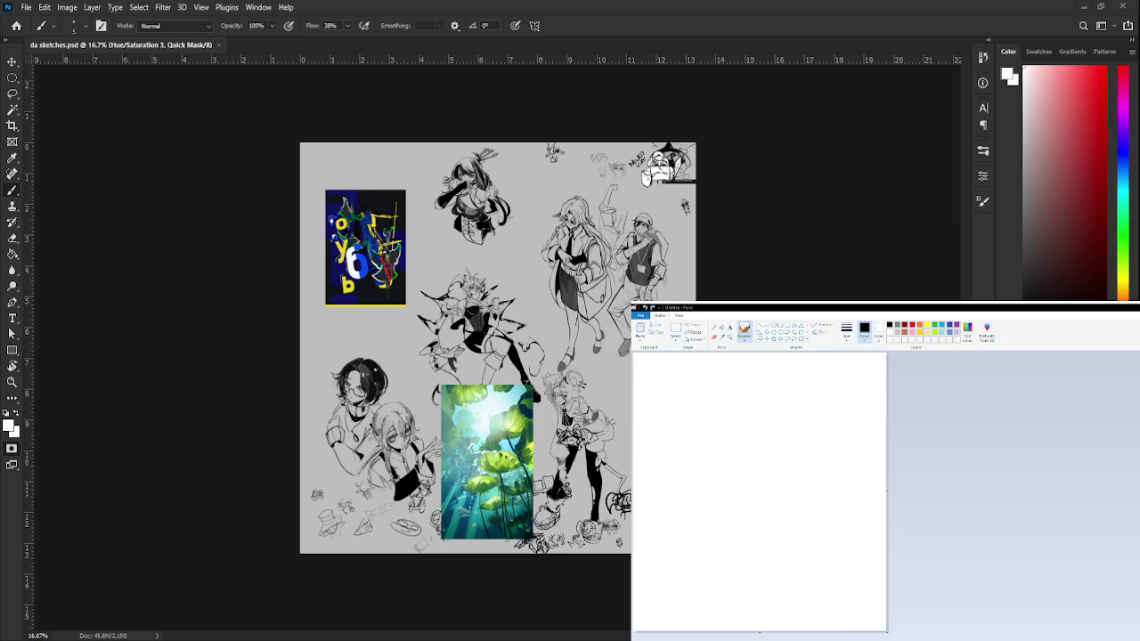
scroll(469, 388, "up", 2, "alt")
- Try two trial pen strokes on the blank Paint canvas and undo both
scroll(469, 389, "up", 3, "alt")
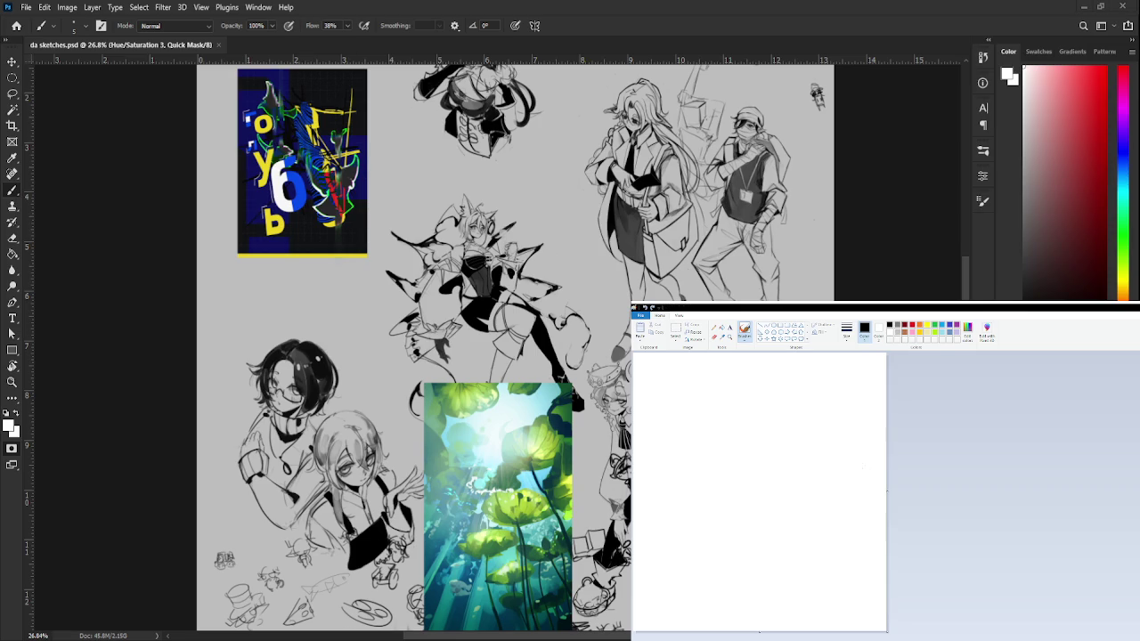
left_click_drag(761, 395, 736, 470)
key("ctrl+z")
left_click_drag(741, 391, 730, 443)
key("ctrl+z")
- Draw the eye's upper and lower curves, plus a small stroke at its tip and beside it
left_click_drag(691, 467, 711, 458)
mouse_move(691, 466)
left_mouse_down()
mouse_move(721, 479)
mouse_move(712, 476)
mouse_move(728, 460)
mouse_move(707, 469)
mouse_move(721, 474)
mouse_move(728, 456)
mouse_move(680, 467)
mouse_move(719, 449)
left_mouse_up()
key("ctrl+z")
key("ctrl+z")
key("ctrl+z")
key("ctrl+z")
key("ctrl+z")
mouse_move(714, 451)
left_mouse_down()
mouse_move(736, 462)
mouse_move(731, 470)
left_mouse_up()
key("ctrl+z")
key("ctrl+z")
key("ctrl+z")
key("ctrl+z")
left_click_drag(720, 462, 729, 469)
left_click_drag(748, 477, 751, 488)
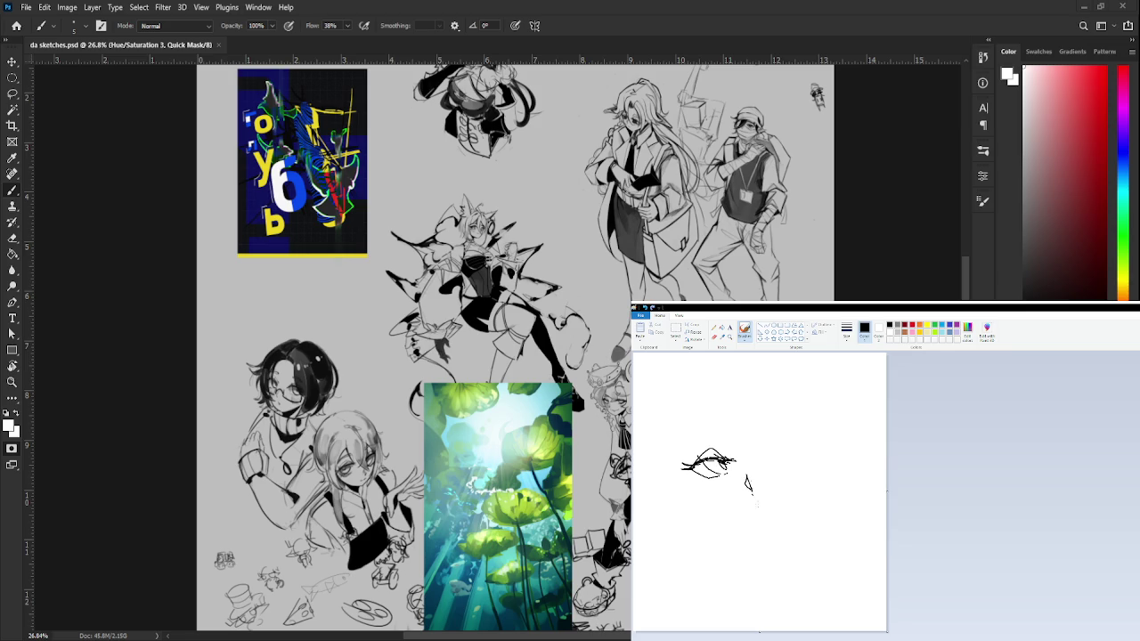
- Add a stroke below the eye, a dark pupil, and a green-teal touch in the iris
key("ctrl+z")
left_click_drag(740, 502, 764, 511)
key("ctrl+z")
key("ctrl+z")
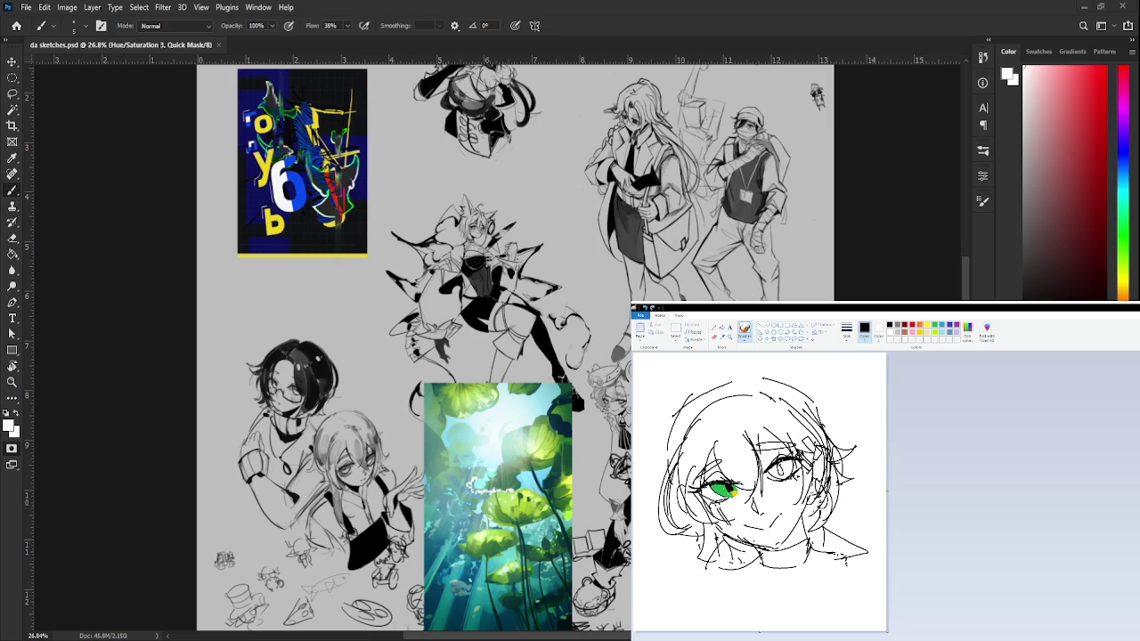
left_click_drag(723, 486, 728, 490)
left_click(933, 324)
left_click_drag(718, 485, 728, 487)
- Sample the teal from the eye and shade the iris's left side darker teal
left_click(889, 331)
left_click(722, 337)
left_click(712, 488)
left_click_drag(702, 499, 711, 486)
- Drop a black eye detail and add a red line and dot along the eye's lower edge
left_click(888, 325)
mouse_move(711, 495)
left_mouse_down()
mouse_move(732, 486)
mouse_move(713, 483)
left_mouse_up()
key("ctrl+z")
key("ctrl+z")
key("ctrl+z")
key("ctrl+z")
left_click(910, 324)
left_click_drag(702, 504, 716, 495)
key("ctrl+z")
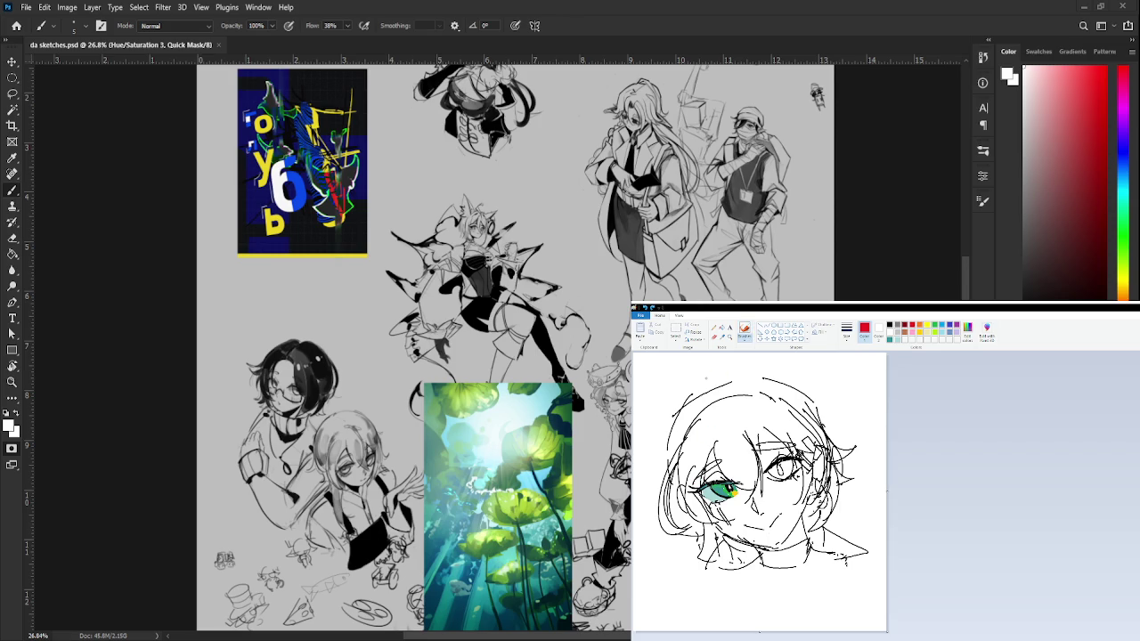
left_click(703, 491)
- Try dark blue strokes over the green eye, then undo them
left_click(722, 337)
left_click(744, 331)
left_click(929, 408)
left_click(903, 340)
mouse_move(716, 481)
left_mouse_down()
mouse_move(712, 494)
mouse_move(744, 492)
left_mouse_up()
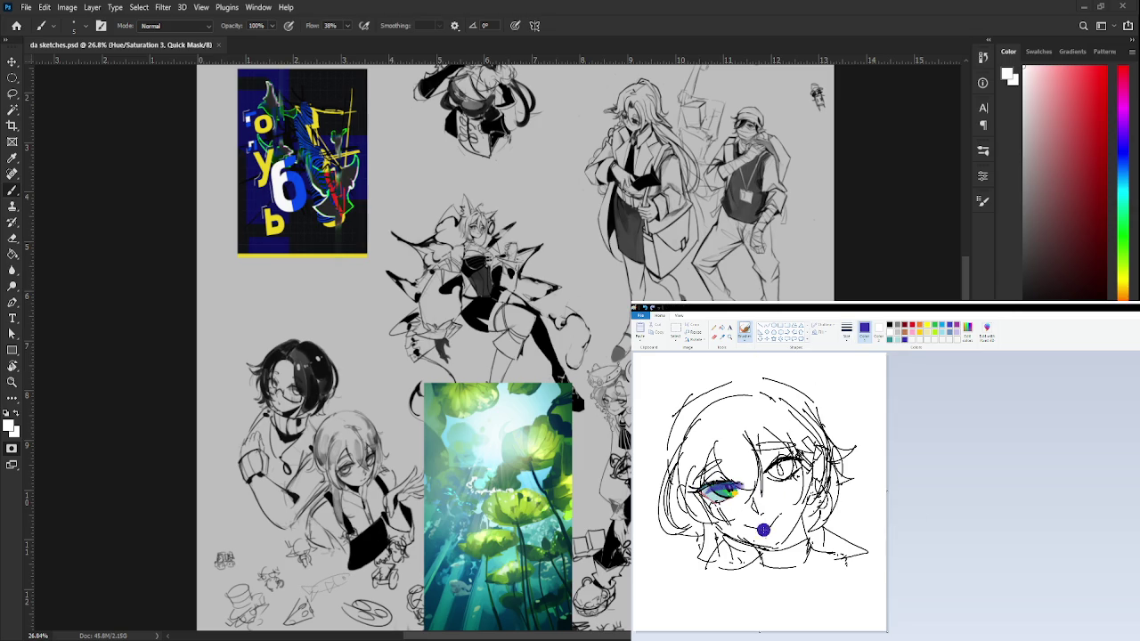
key("ctrl+z")
- Undo purplish strokes beside the eye and paint a red streak under it
mouse_move(702, 503)
left_mouse_down()
mouse_move(706, 486)
mouse_move(753, 497)
mouse_move(743, 486)
left_mouse_up()
key("ctrl+z")
key("ctrl+z")
key("ctrl+y")
key("ctrl+z")
key("ctrl+z")
key("ctrl+z")
key("ctrl+z")
left_click(905, 328)
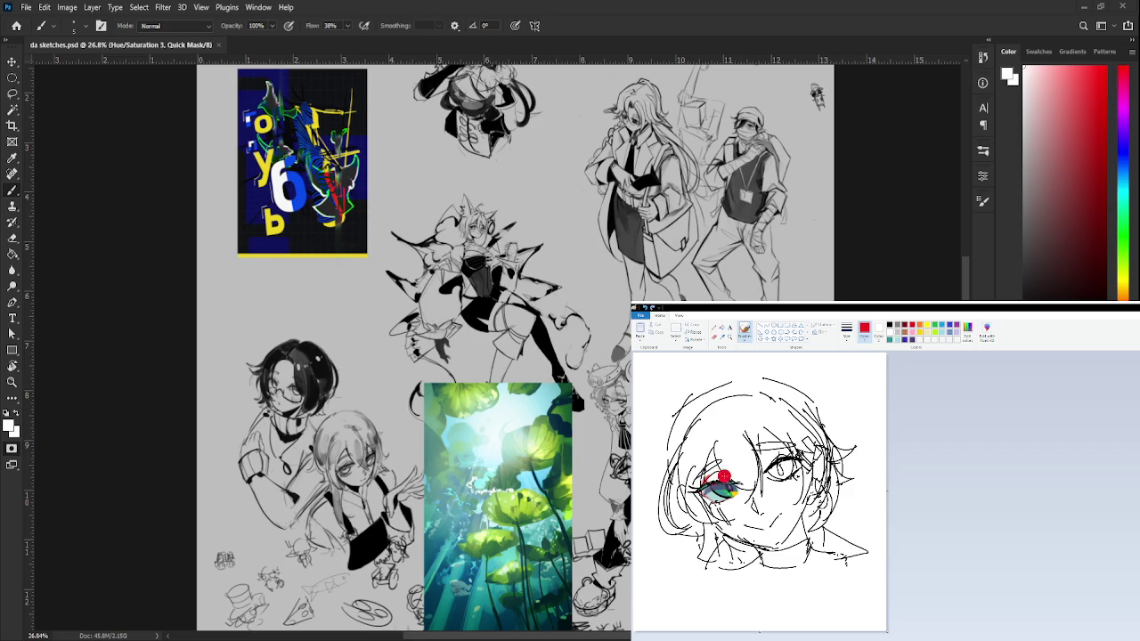
left_click_drag(713, 505, 703, 494)
- Sample green from the eye, brush it into both irises, and undo the green strokes
left_click(722, 338)
left_click(723, 490)
left_click_drag(746, 488, 723, 492)
left_click_drag(785, 467, 777, 470)
mouse_move(729, 464)
left_mouse_down()
mouse_move(764, 391)
mouse_move(779, 544)
left_mouse_up()
key("ctrl+z")
key("ctrl+z")
scroll(415, 464, "down", 1)
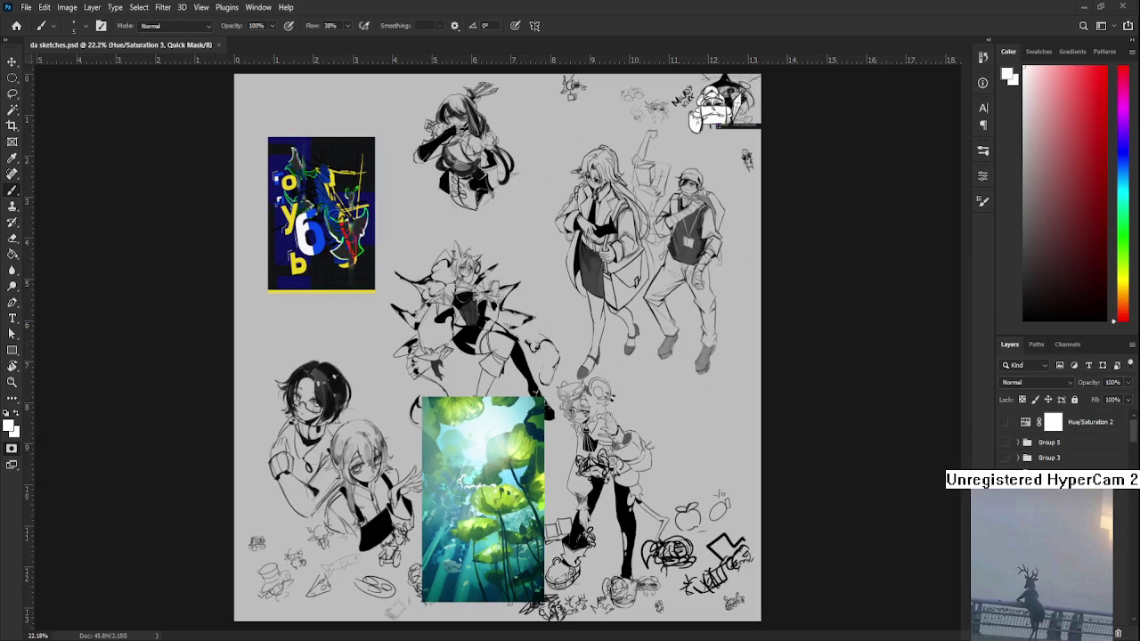
left_click(16, 24)
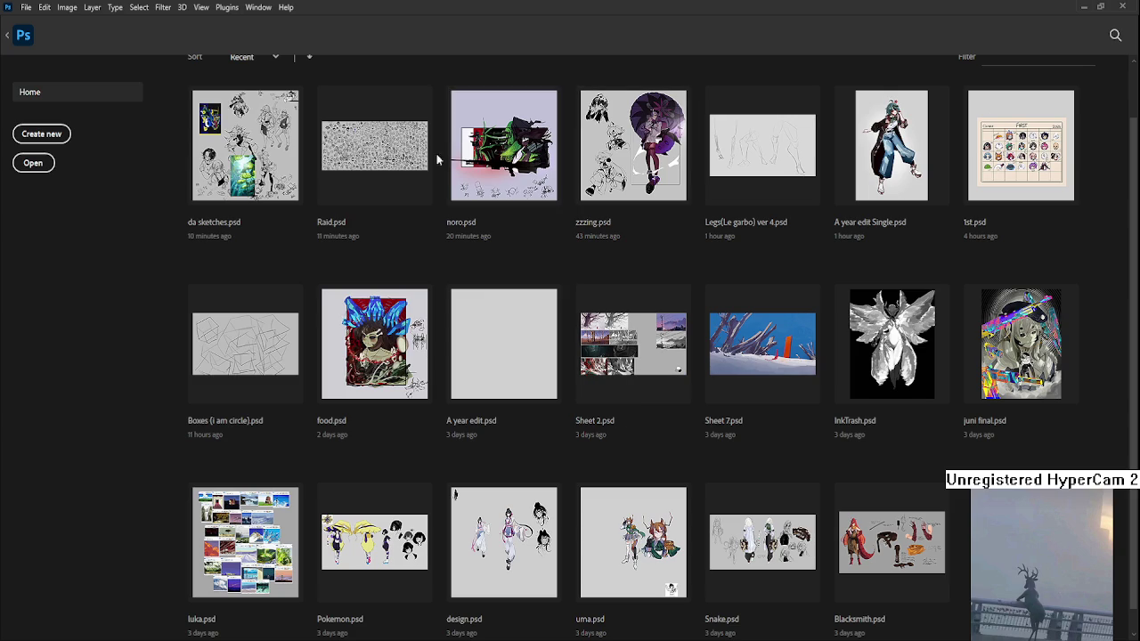
left_click(249, 134)
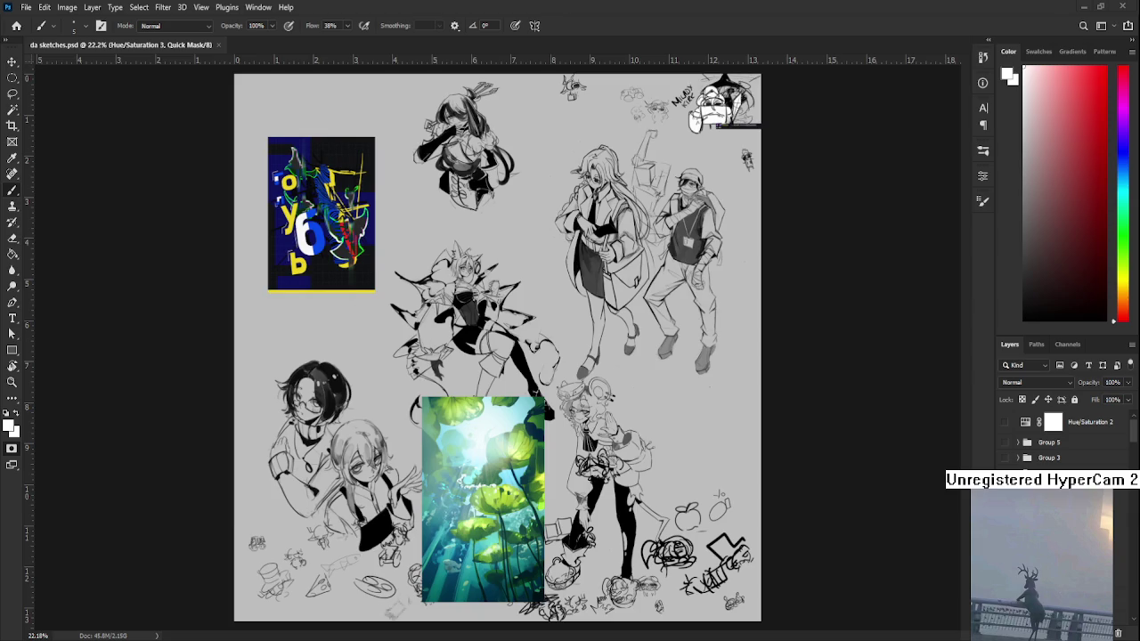
- Pan and zoom across the da sketches sheet, then return to the Home screen of recent files
scroll(491, 535, "up", 2)
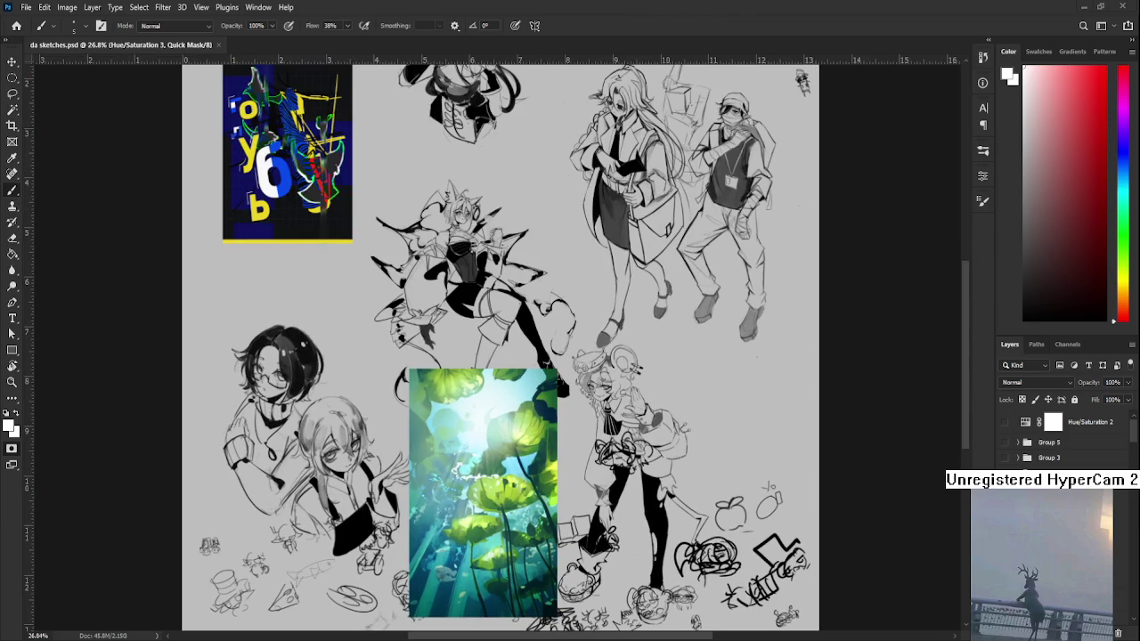
scroll(491, 356, "up", 1)
scroll(492, 356, "up", 1)
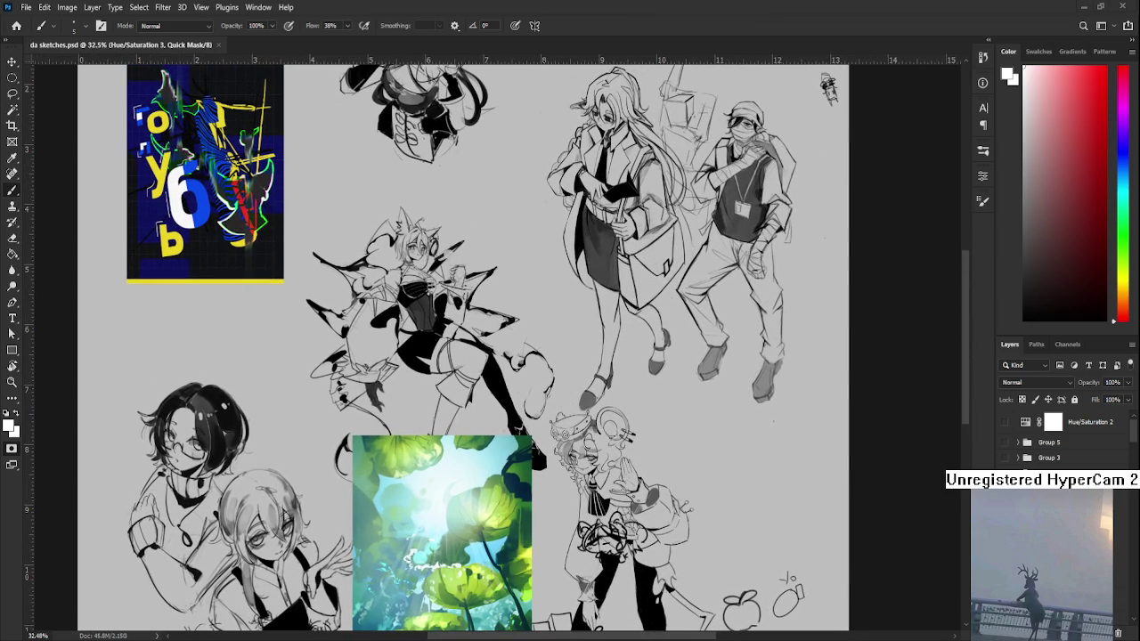
left_click_drag(512, 276, 389, 457)
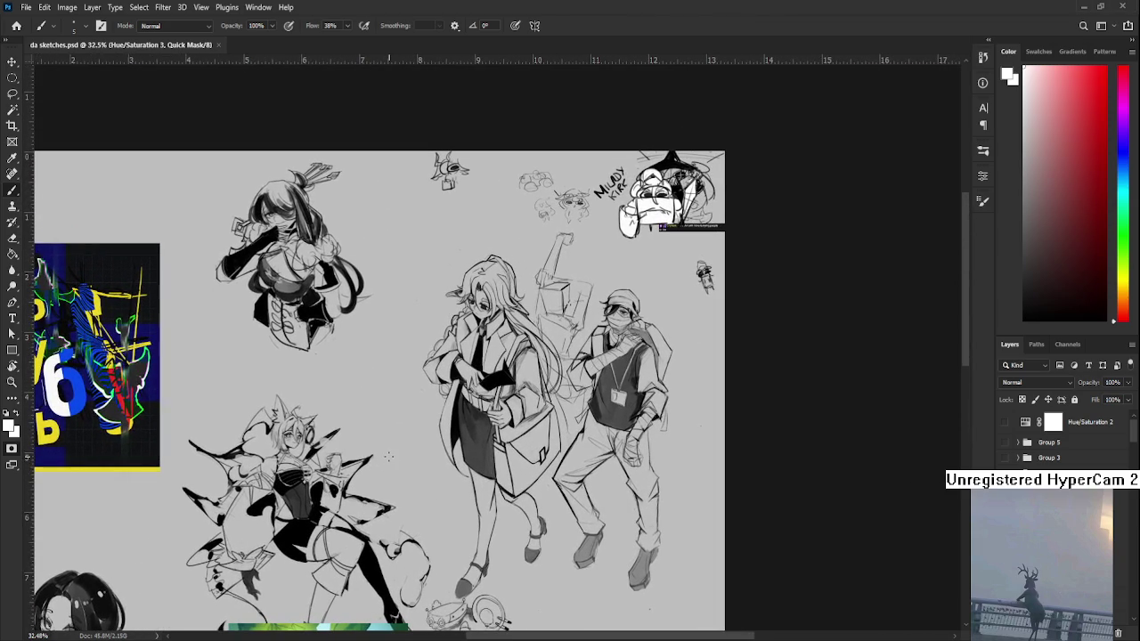
left_click_drag(352, 494, 420, 308)
scroll(420, 309, "down", 2)
mouse_move(479, 581)
left_mouse_down()
mouse_move(472, 452)
mouse_move(489, 503)
left_mouse_up()
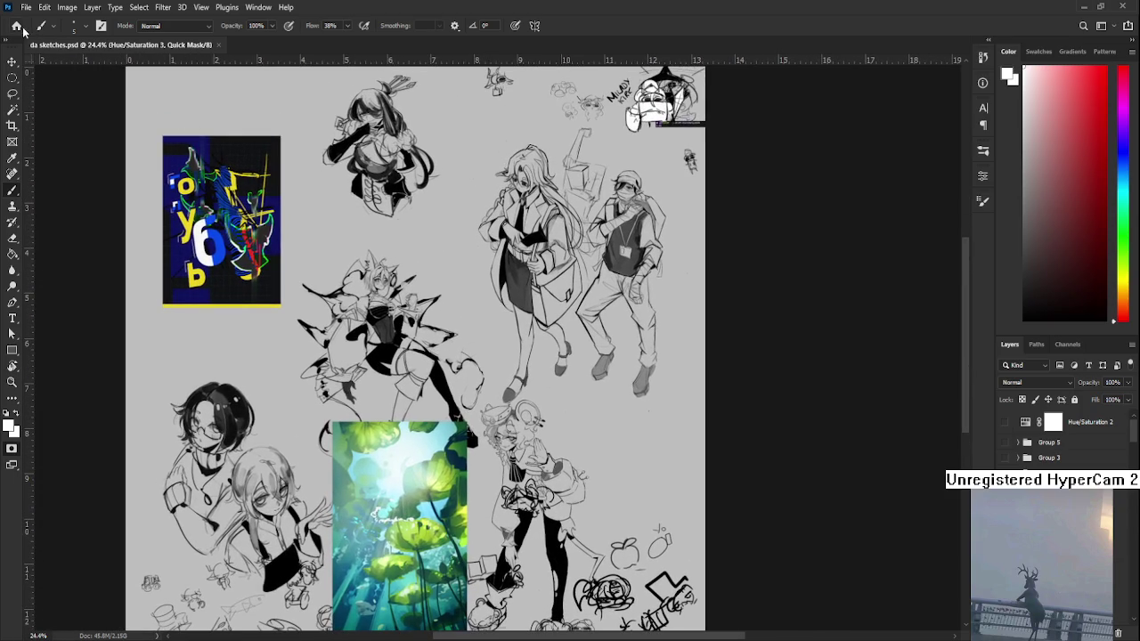
left_click(17, 26)
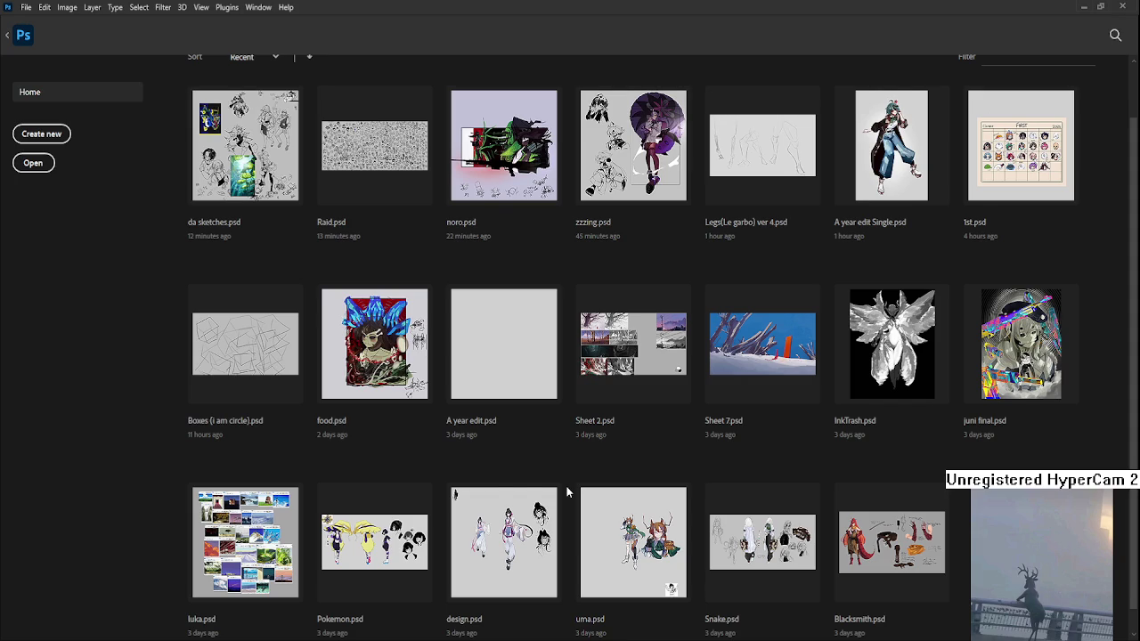
scroll(567, 492, "down", 1)
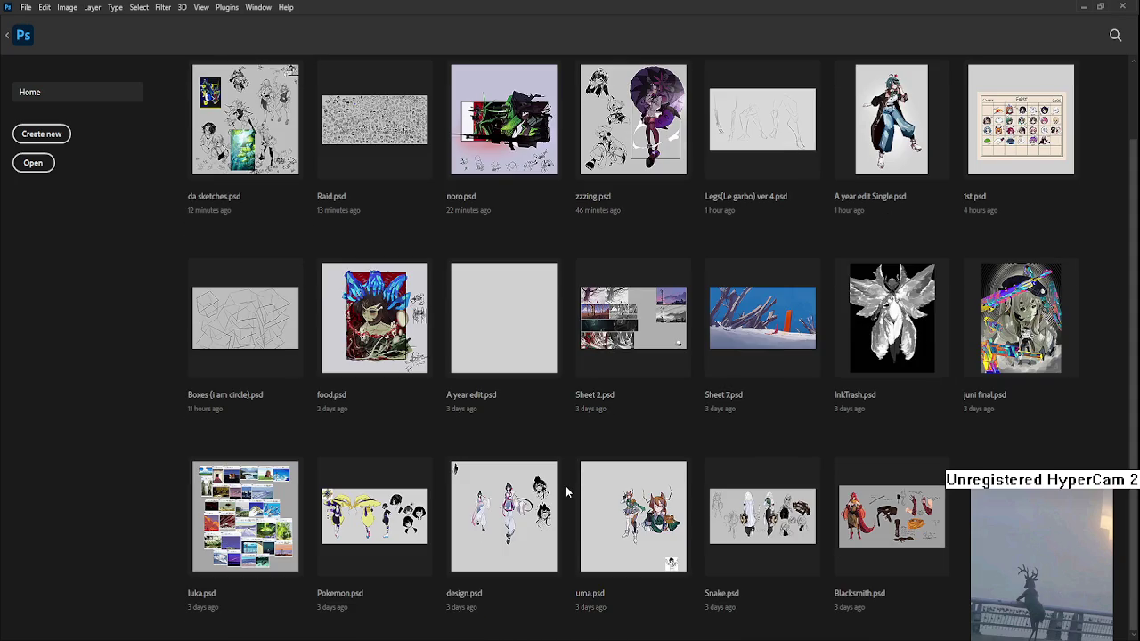
left_click(686, 525)
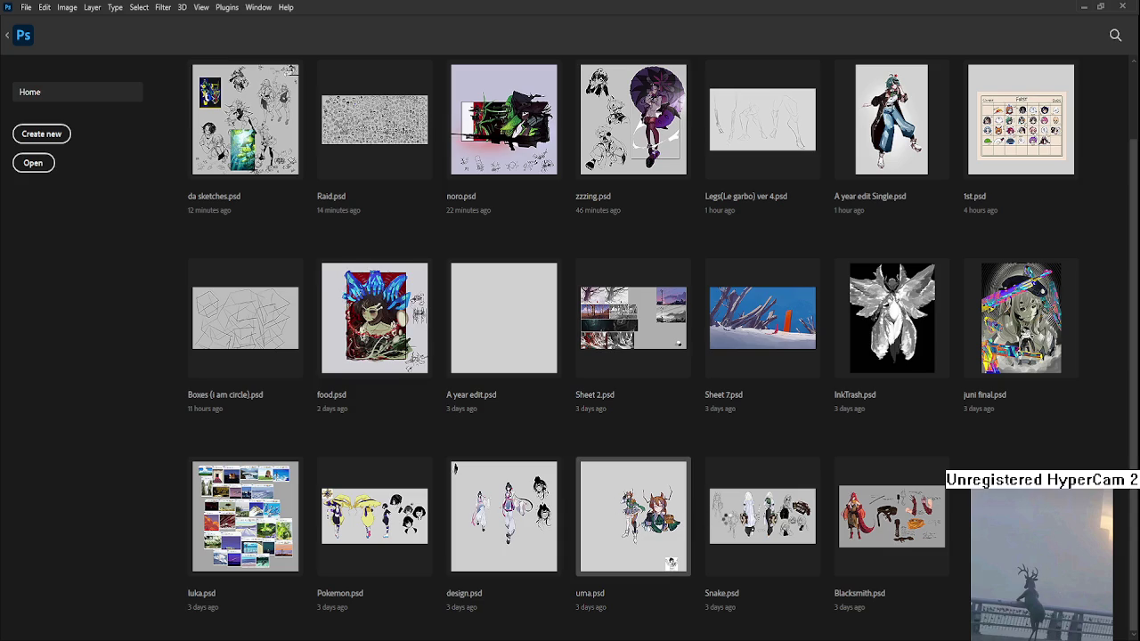
scroll(523, 368, "up", 2)
scroll(523, 367, "up", 2)
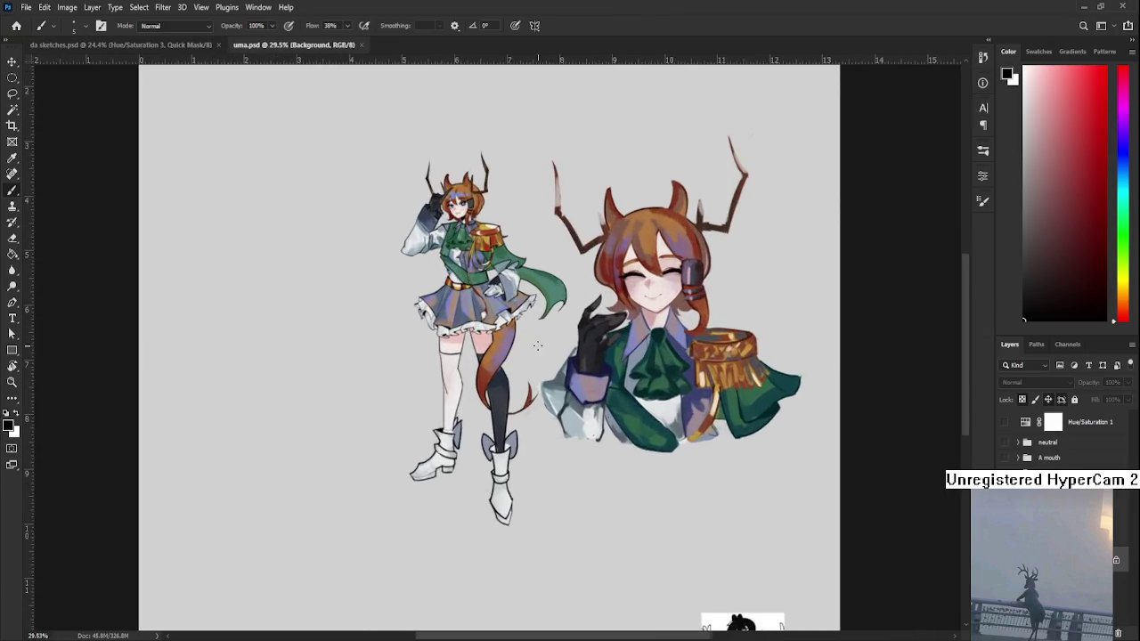
scroll(523, 368, "up", 2)
scroll(519, 473, "up", 2)
mouse_move(519, 473)
left_mouse_down()
mouse_move(473, 372)
mouse_move(483, 478)
mouse_move(479, 290)
left_mouse_up()
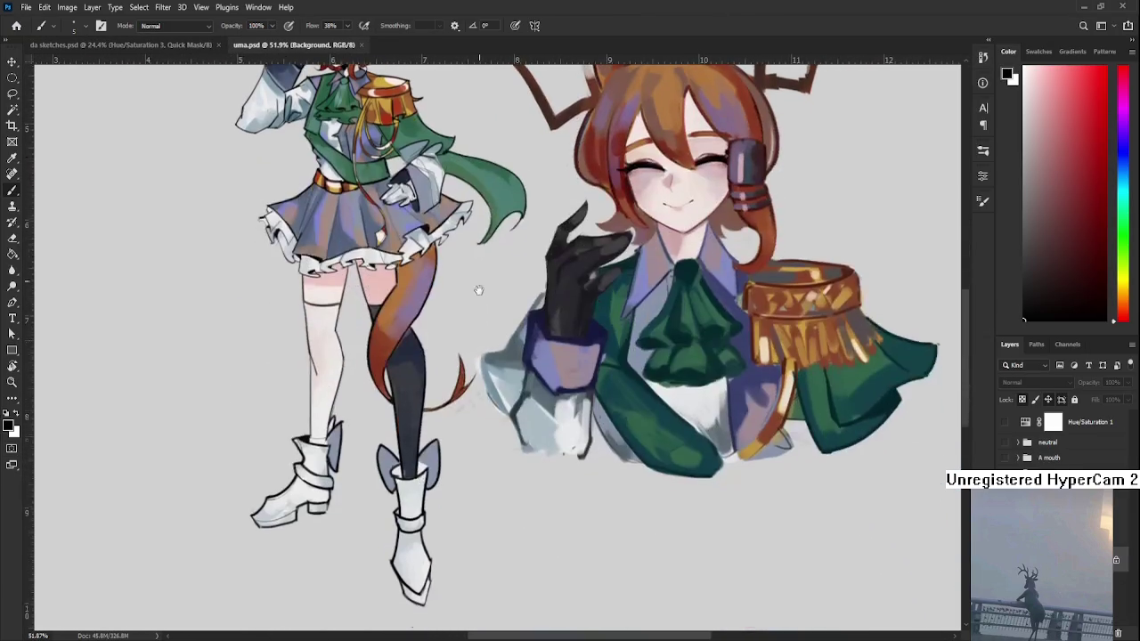
scroll(479, 296, "down", 2)
scroll(478, 296, "down", 1)
scroll(478, 296, "up", 1)
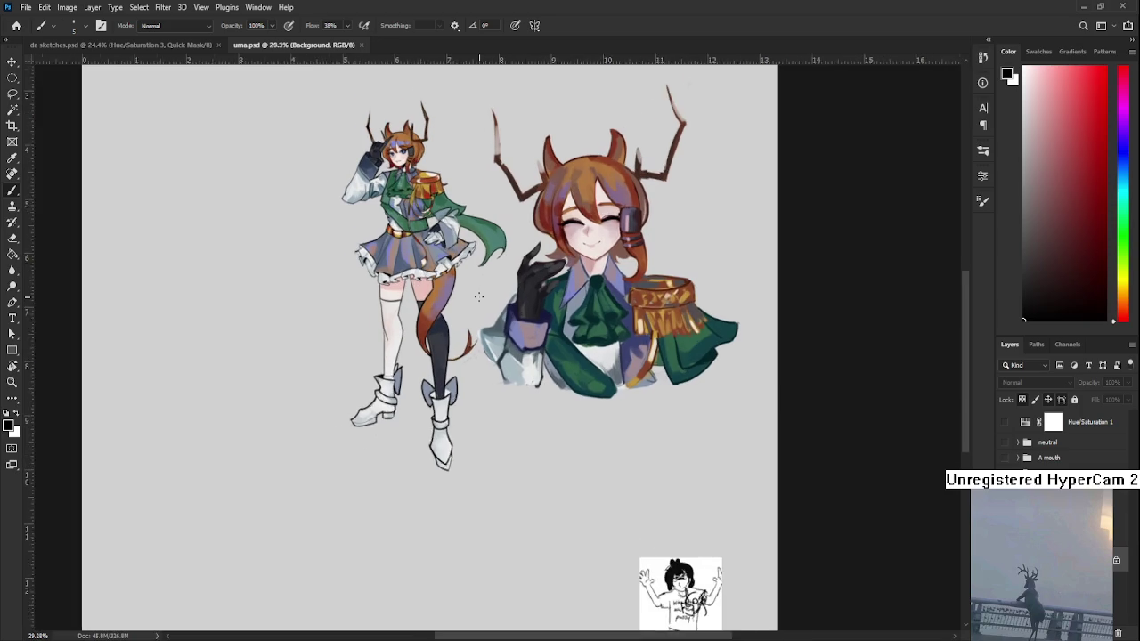
scroll(479, 297, "up", 1)
scroll(481, 299, "up", 1)
mouse_move(481, 297)
left_mouse_down()
mouse_move(521, 357)
mouse_move(546, 434)
left_mouse_up()
scroll(397, 267, "up", 2)
scroll(397, 271, "up", 2)
scroll(396, 271, "up", 2)
scroll(396, 272, "up", 2)
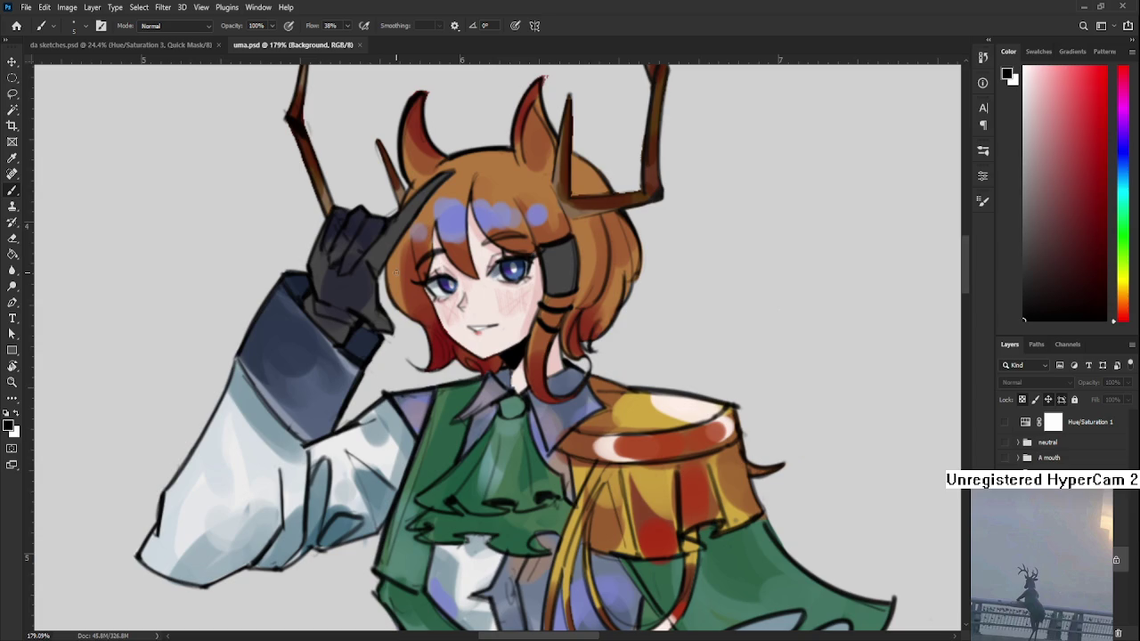
scroll(415, 349, "down", 2)
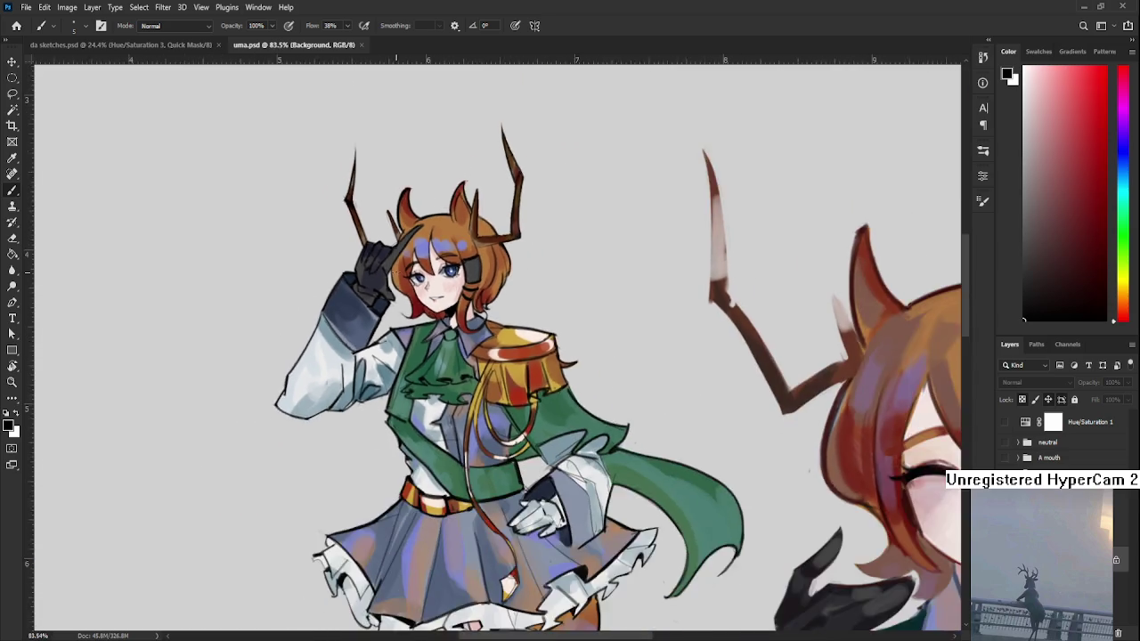
scroll(415, 349, "down", 2)
scroll(415, 349, "down", 2)
scroll(415, 349, "down", 1)
scroll(454, 512, "down", 2)
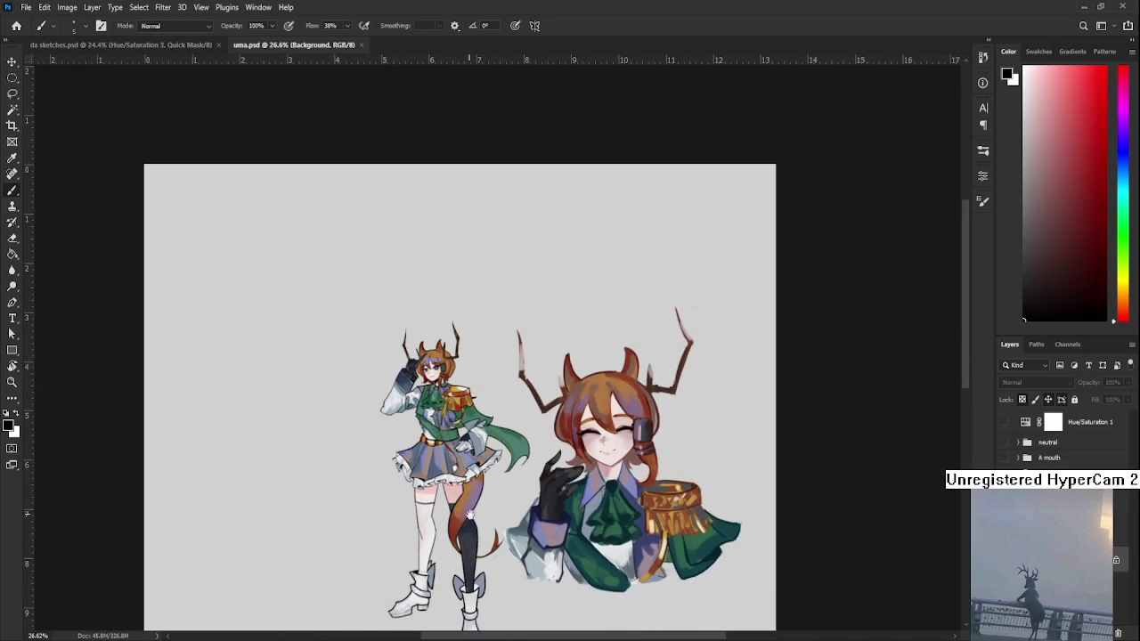
mouse_move(493, 531)
left_mouse_down()
mouse_move(460, 558)
mouse_move(457, 412)
left_mouse_up()
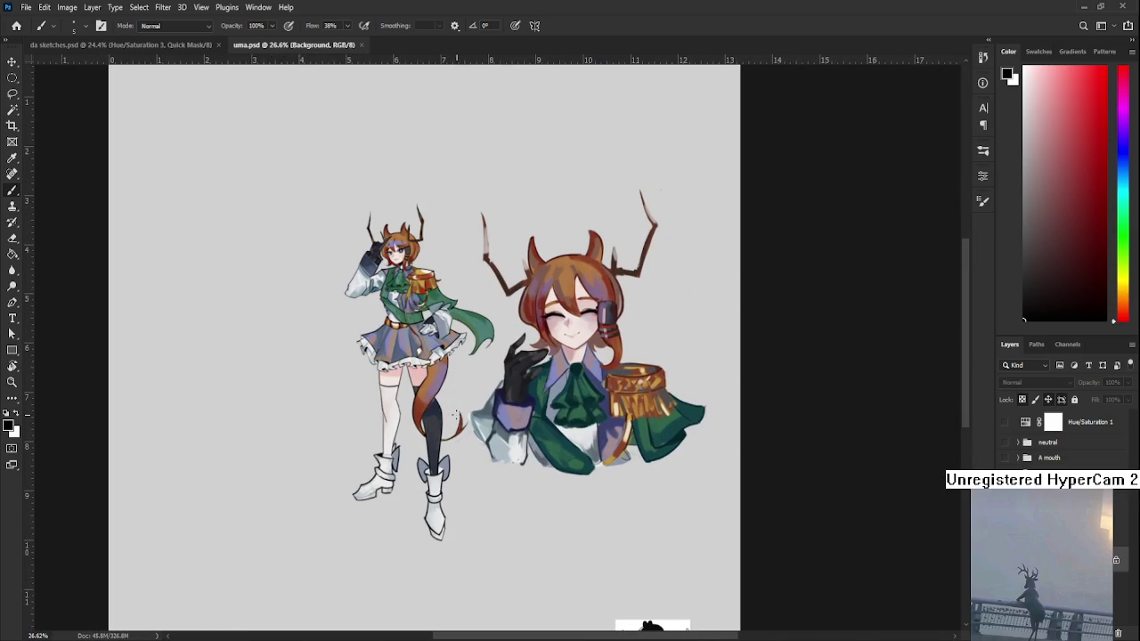
left_click(361, 44)
left_click(16, 25)
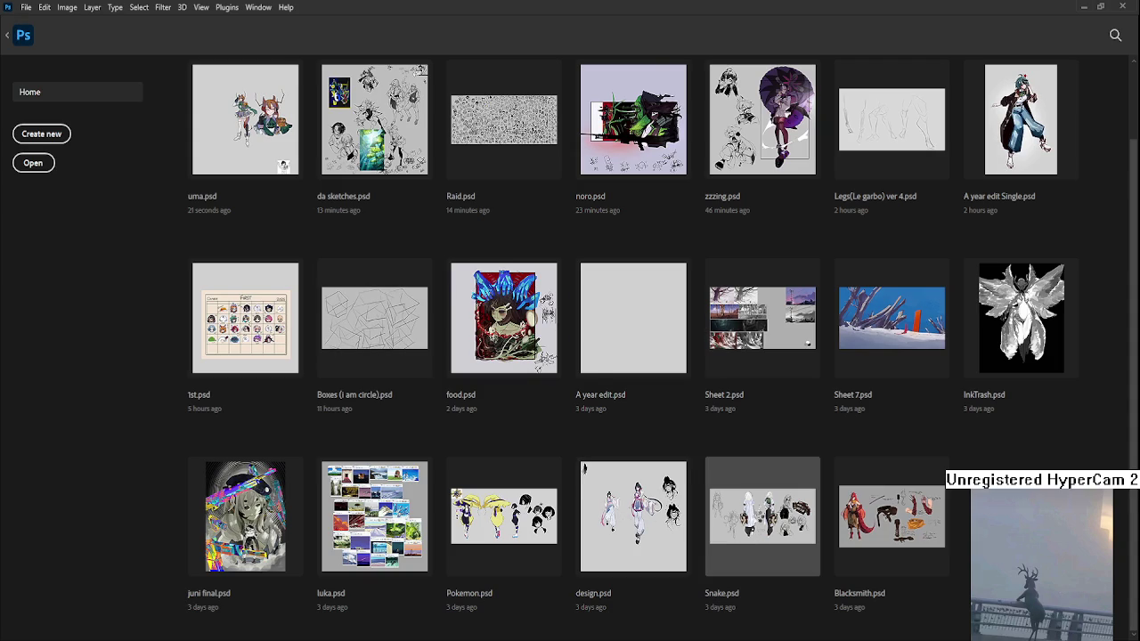
- Open Snake.psd and toggle the coloured back-view figure's layer visibility
left_click(762, 517)
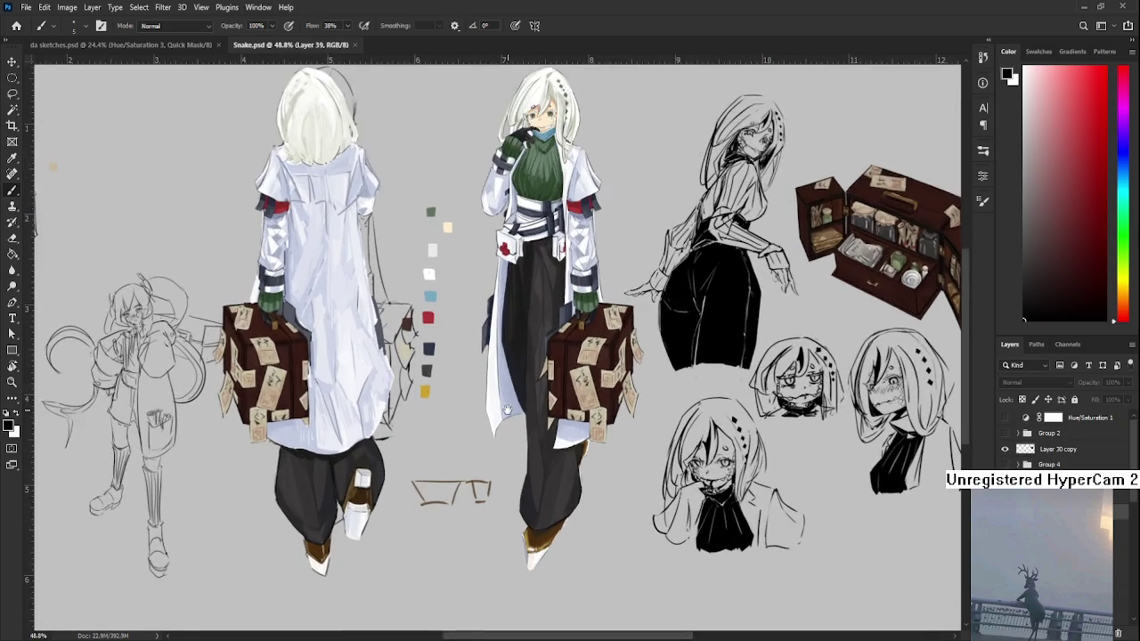
left_click_drag(503, 406, 736, 450)
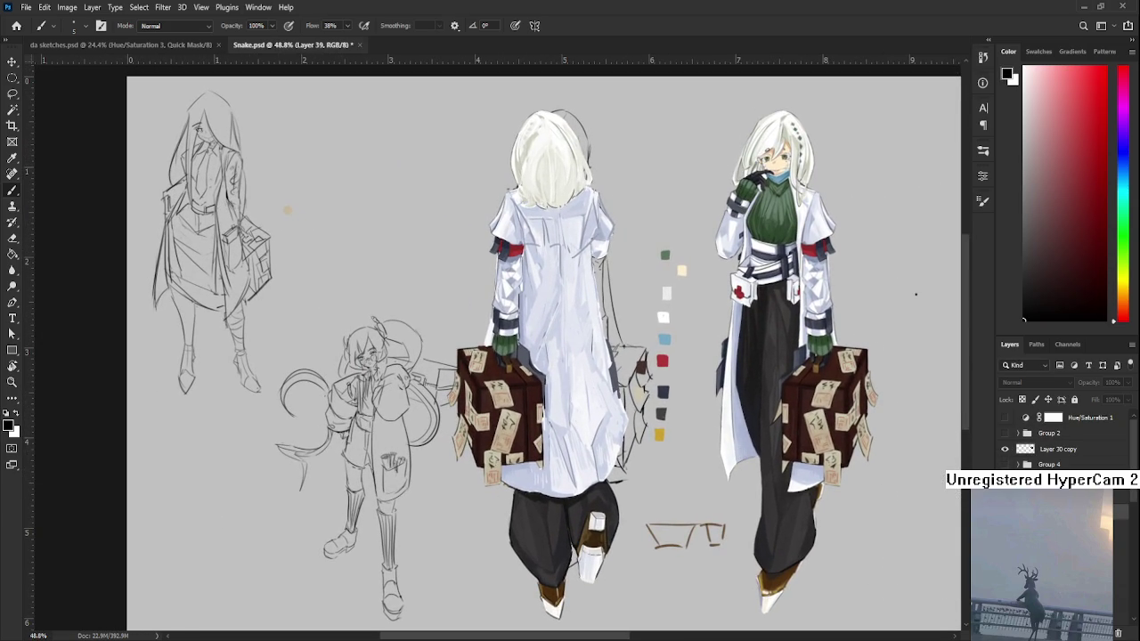
scroll(1064, 441, "down", 3)
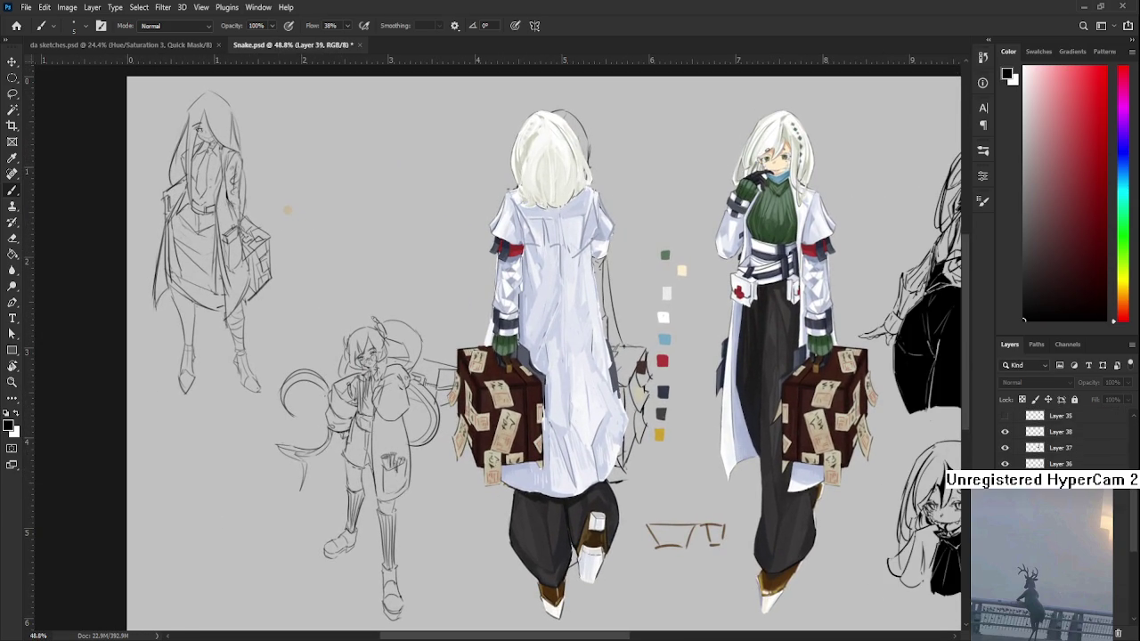
key("ctrl+comma")
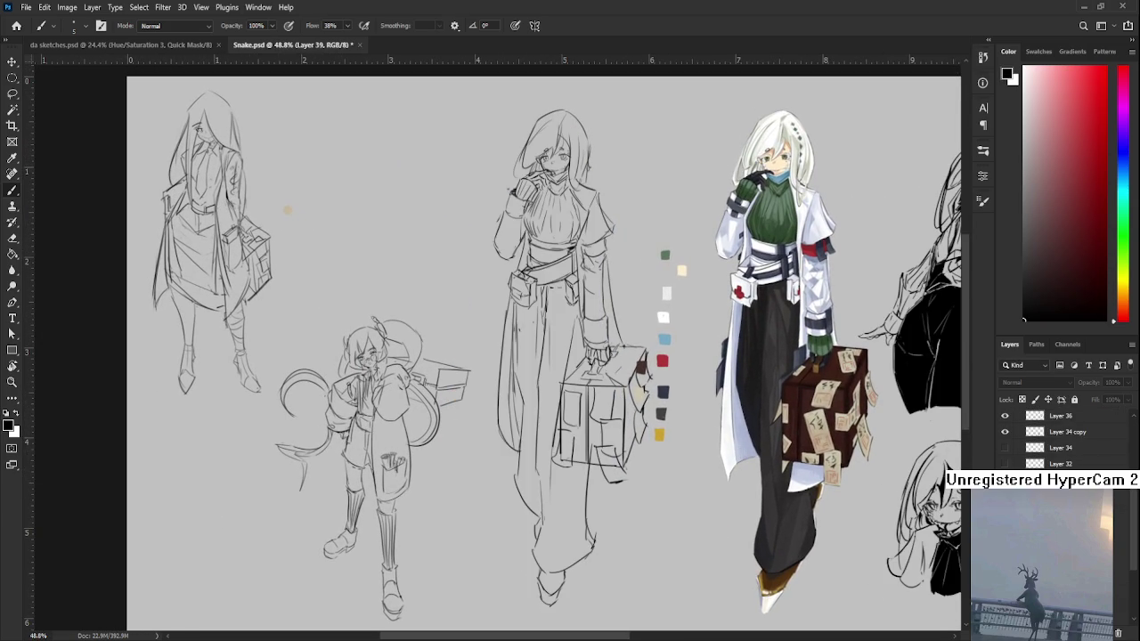
key("ctrl+comma")
key("ctrl+comma")
- Look over the Snake.psd character sheet, then save it and close its tab
scroll(467, 420, "down", 5)
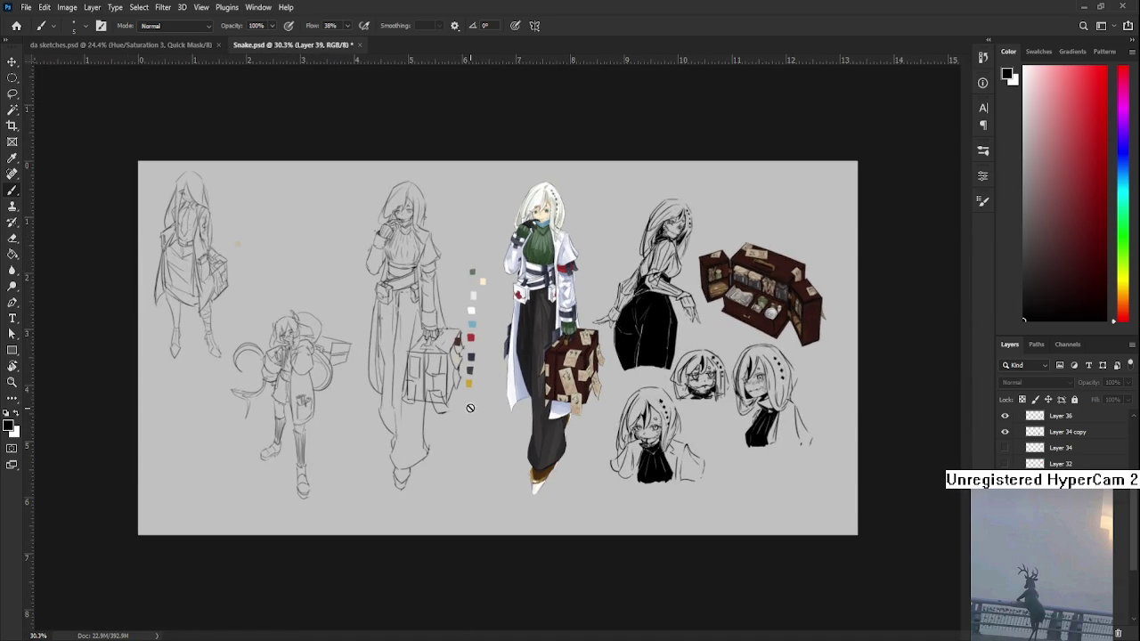
scroll(545, 400, "up", 3)
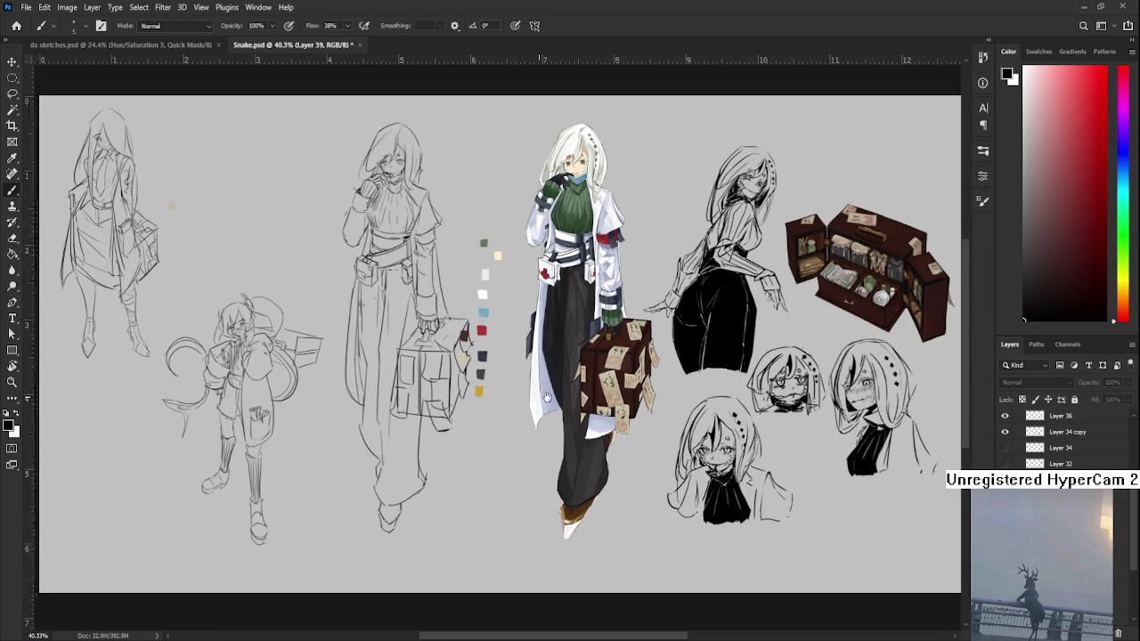
scroll(535, 396, "down", 2)
scroll(516, 366, "up", 4)
scroll(485, 330, "up", 1)
scroll(472, 356, "up", 2)
scroll(445, 418, "up", 1)
scroll(413, 481, "up", 1)
scroll(413, 480, "down", 2)
scroll(427, 477, "down", 1)
scroll(441, 474, "down", 1)
scroll(447, 472, "down", 1)
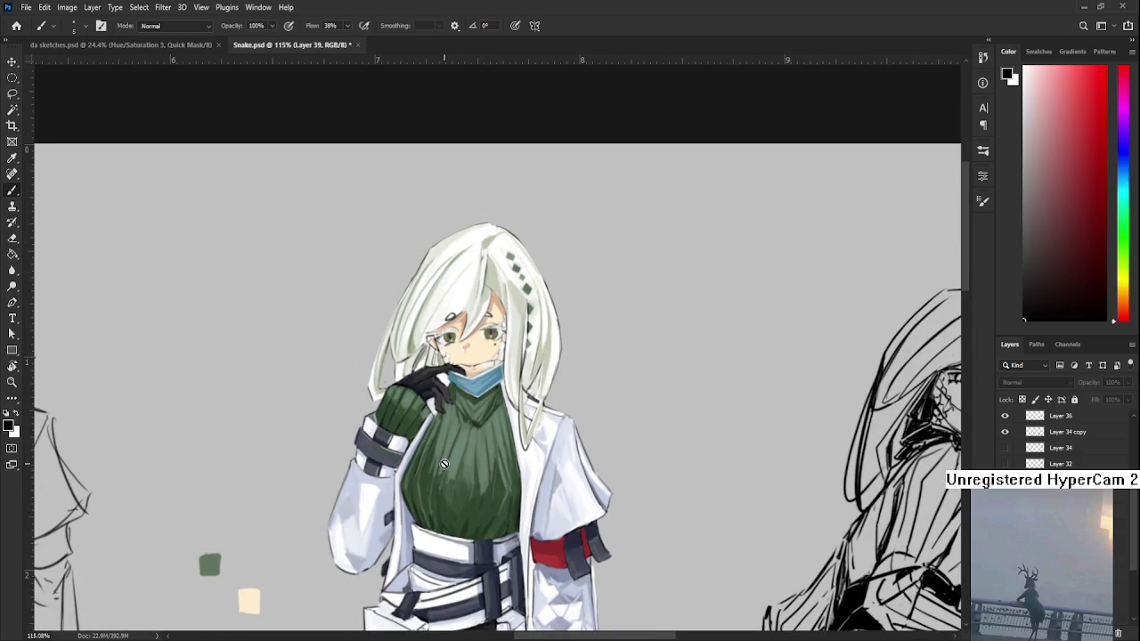
scroll(450, 481, "down", 2)
scroll(461, 508, "down", 1)
scroll(465, 499, "up", 1)
scroll(467, 472, "up", 1)
scroll(470, 445, "up", 1)
scroll(474, 398, "up", 2)
scroll(474, 398, "up", 2)
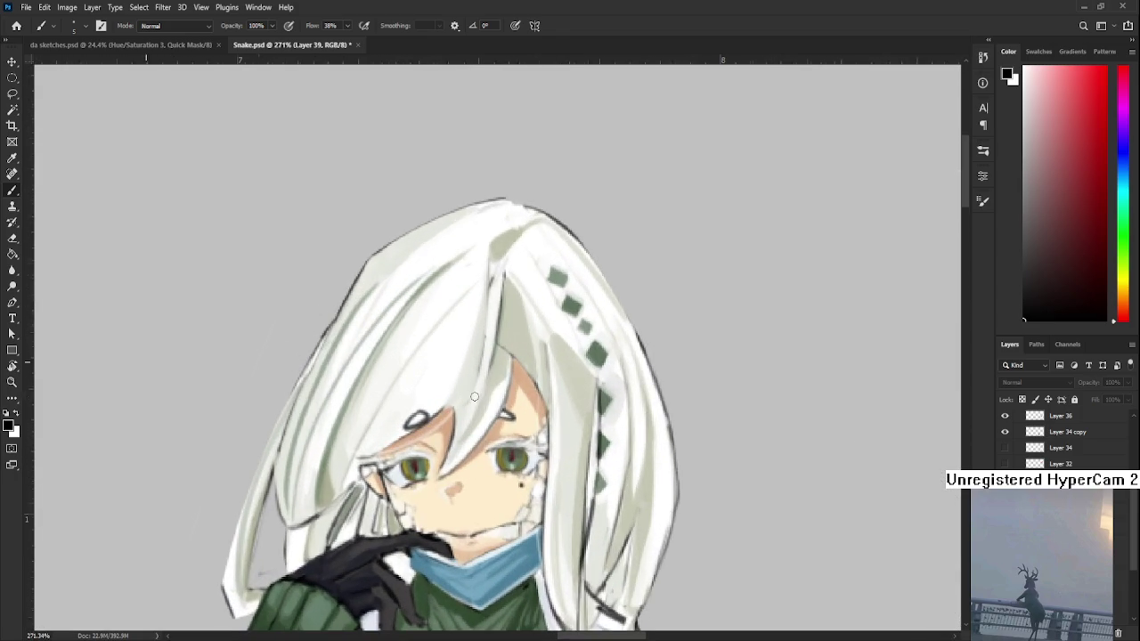
scroll(475, 398, "down", 1)
scroll(470, 412, "up", 1)
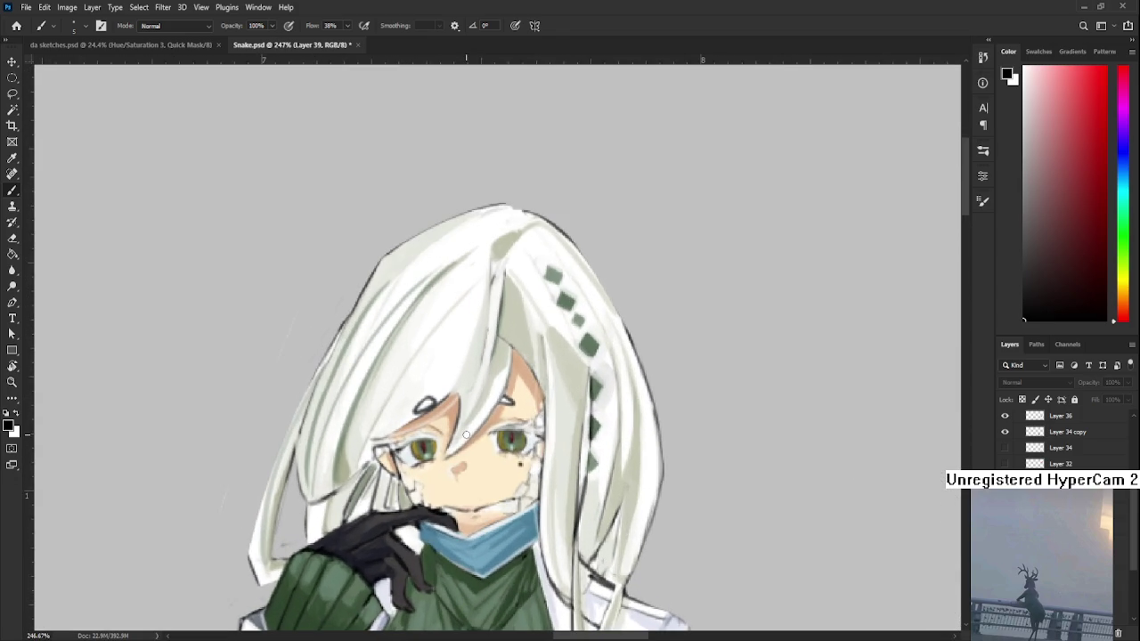
scroll(465, 435, "down", 3)
scroll(465, 435, "down", 1)
left_click_drag(561, 467, 424, 54)
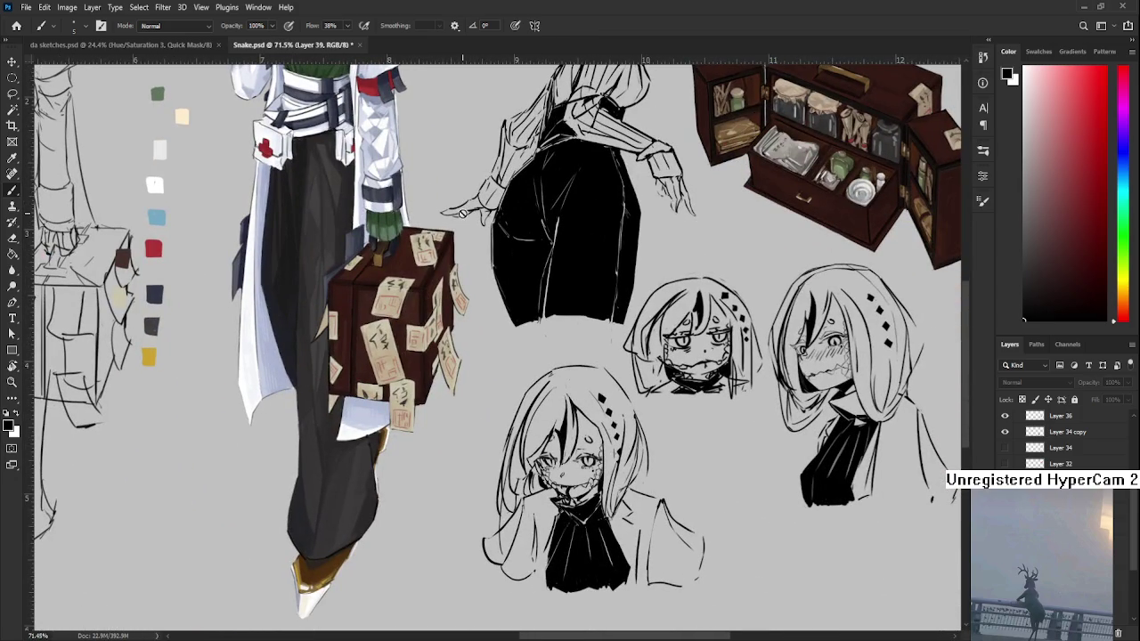
scroll(460, 232, "down", 1)
mouse_move(460, 234)
left_mouse_down()
mouse_move(610, 363)
mouse_move(902, 409)
mouse_move(944, 306)
mouse_move(441, 293)
left_mouse_up()
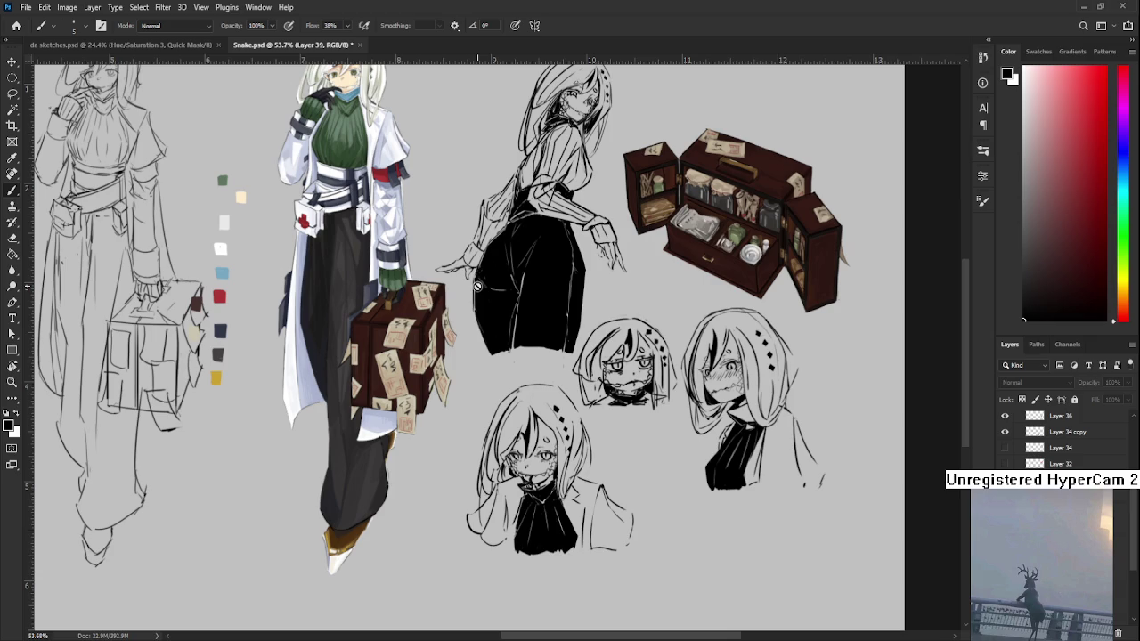
scroll(467, 279, "down", 1)
scroll(467, 280, "down", 1)
scroll(468, 280, "down", 1)
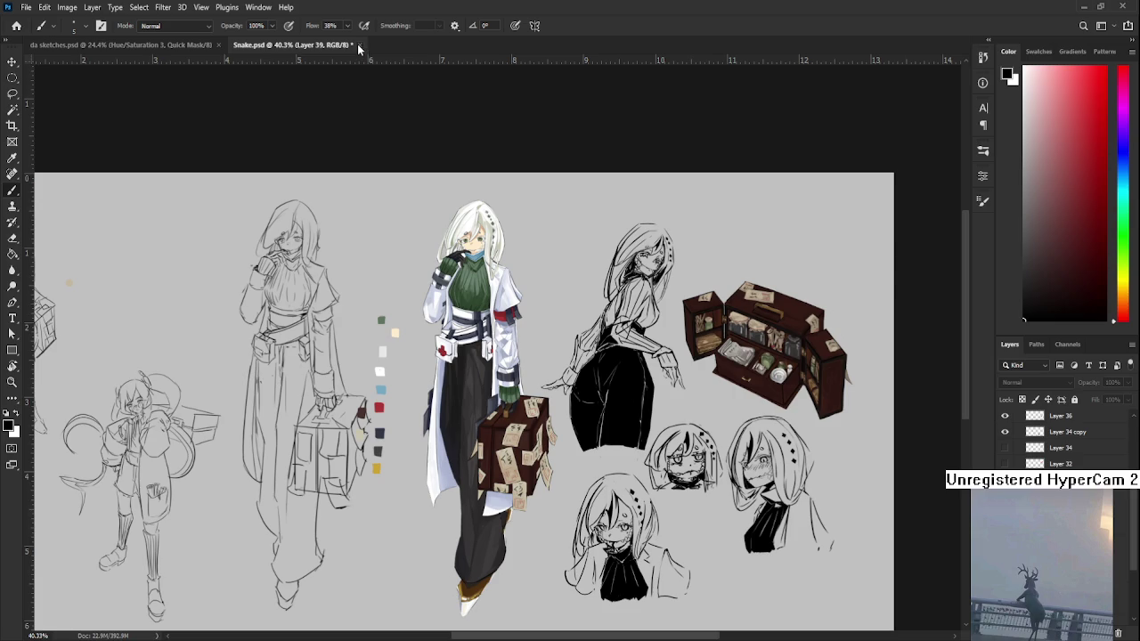
key("ctrl+s")
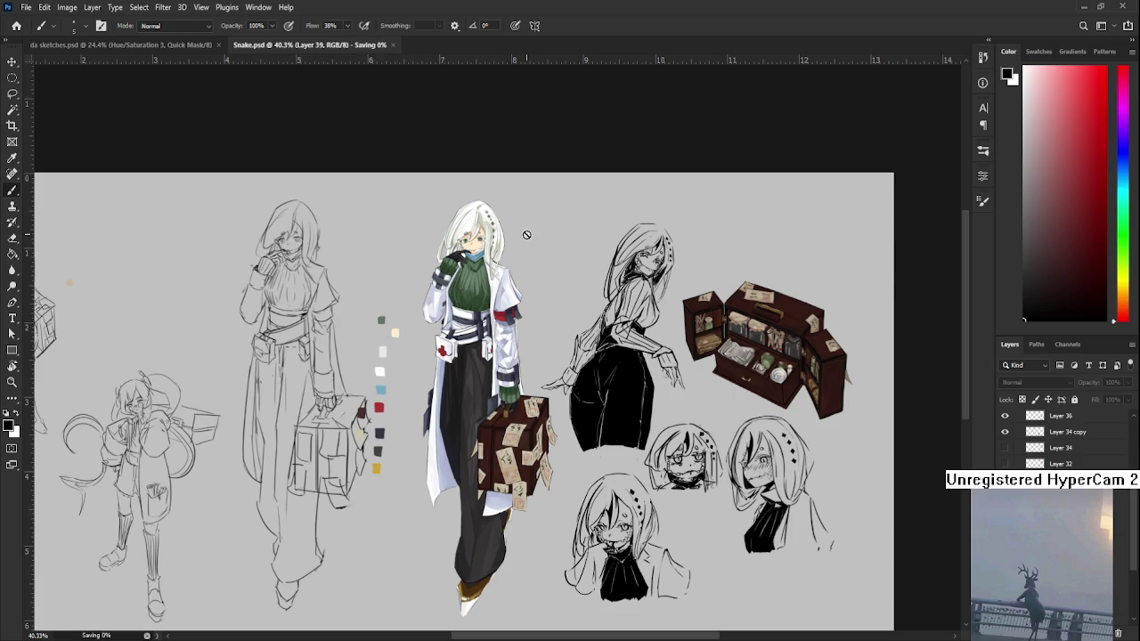
left_click(392, 45)
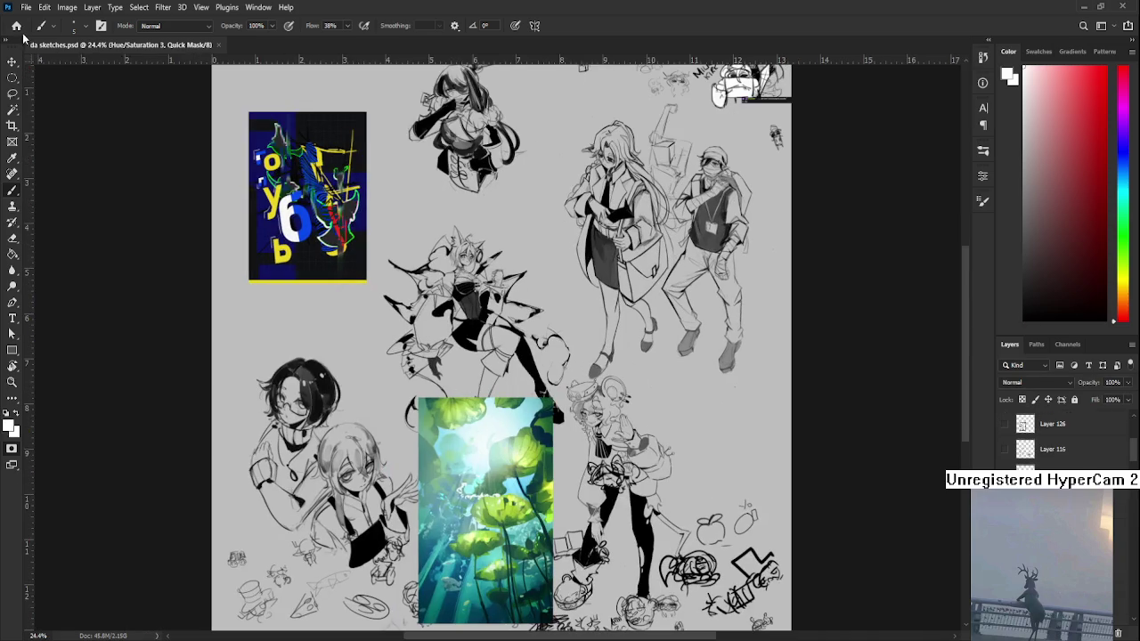
- Return to the Home screen and reopen da sketches.psd from the recent files
left_click(15, 26)
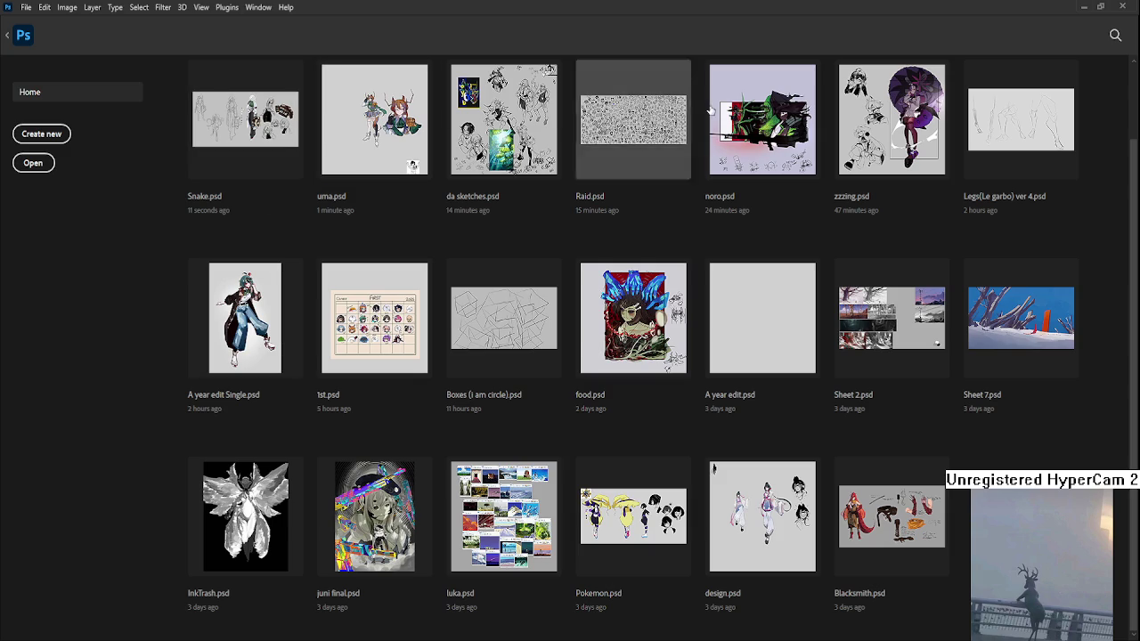
left_click(539, 107)
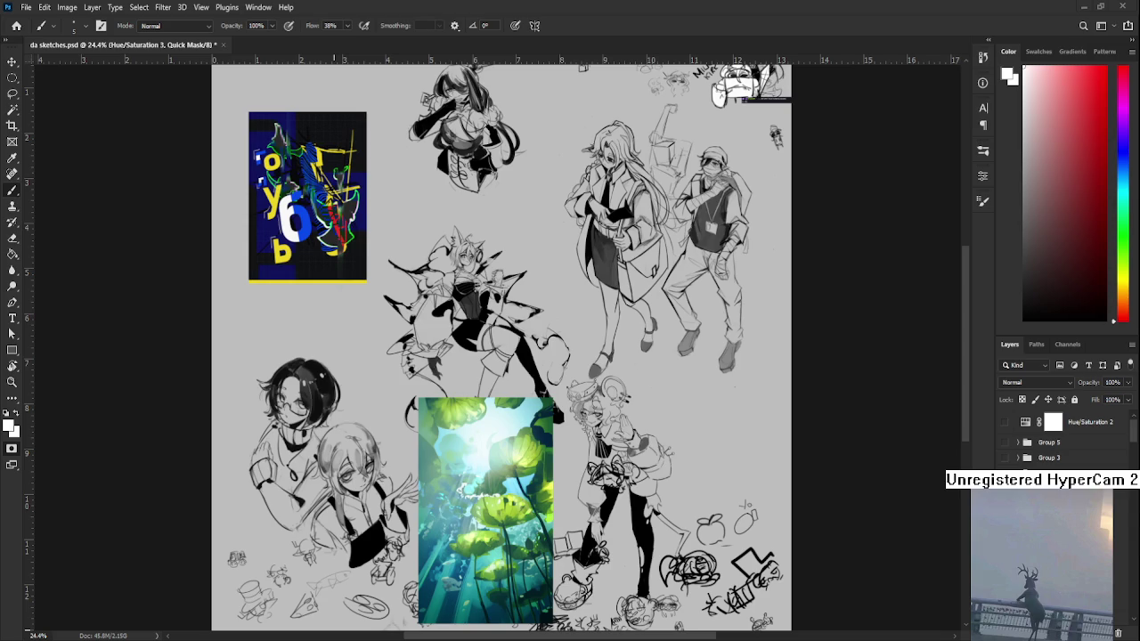
- Place the crouching red-haired girl picture over the blue poster at upper left and commit it
left_click_drag(420, 514, 460, 297)
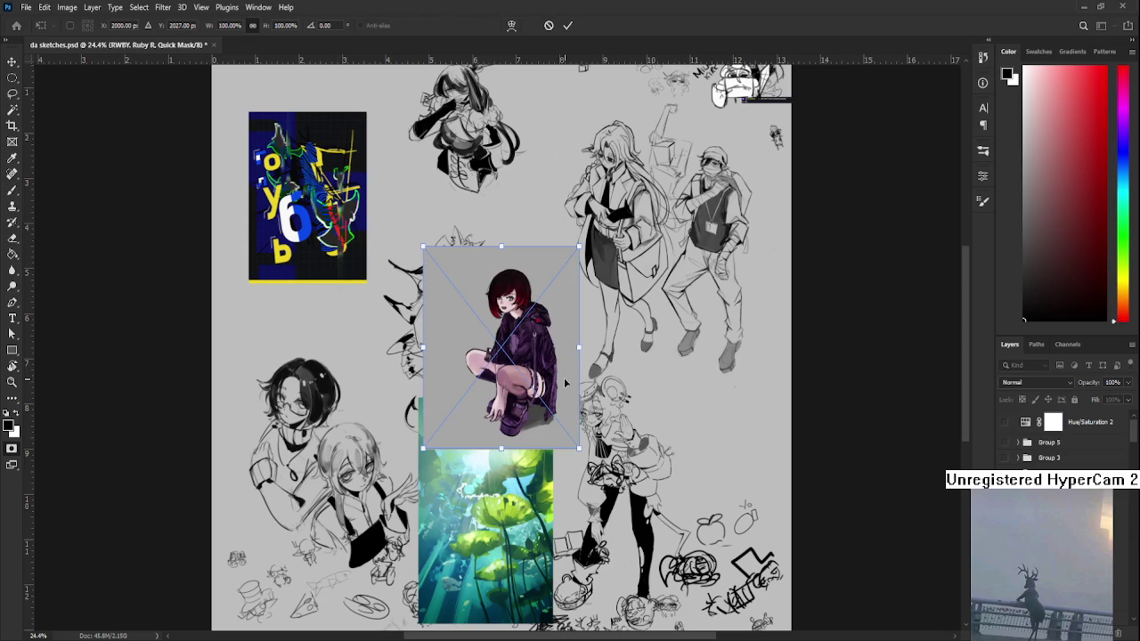
left_click_drag(530, 369, 382, 252)
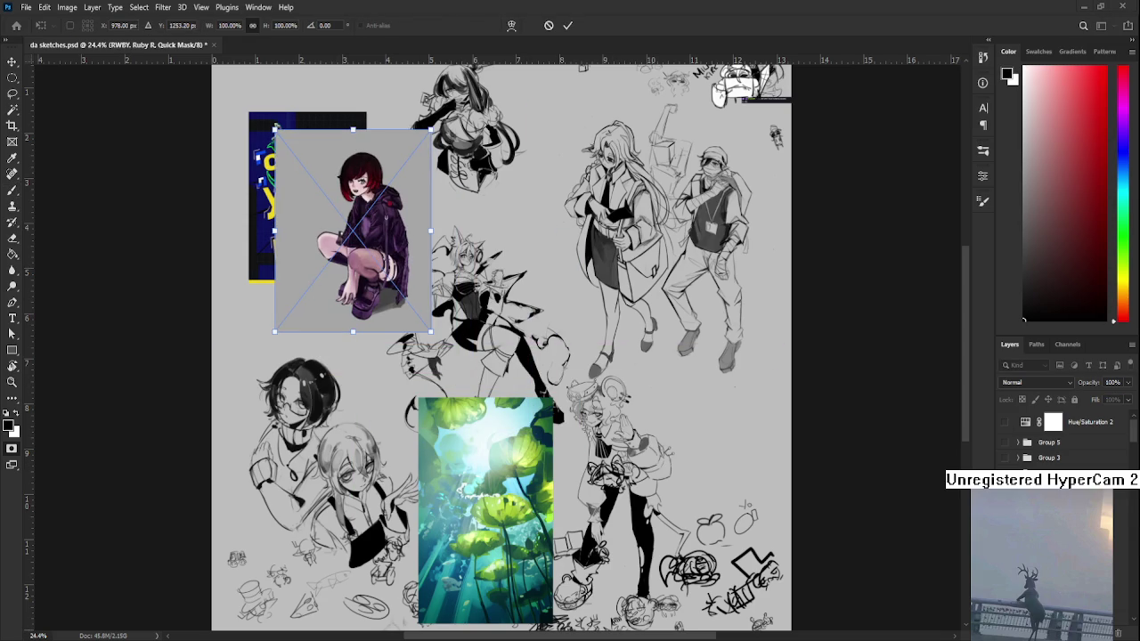
key("Return")
scroll(360, 285, "up", 2)
scroll(361, 278, "up", 1)
scroll(459, 356, "up", 1)
scroll(463, 348, "up", 1)
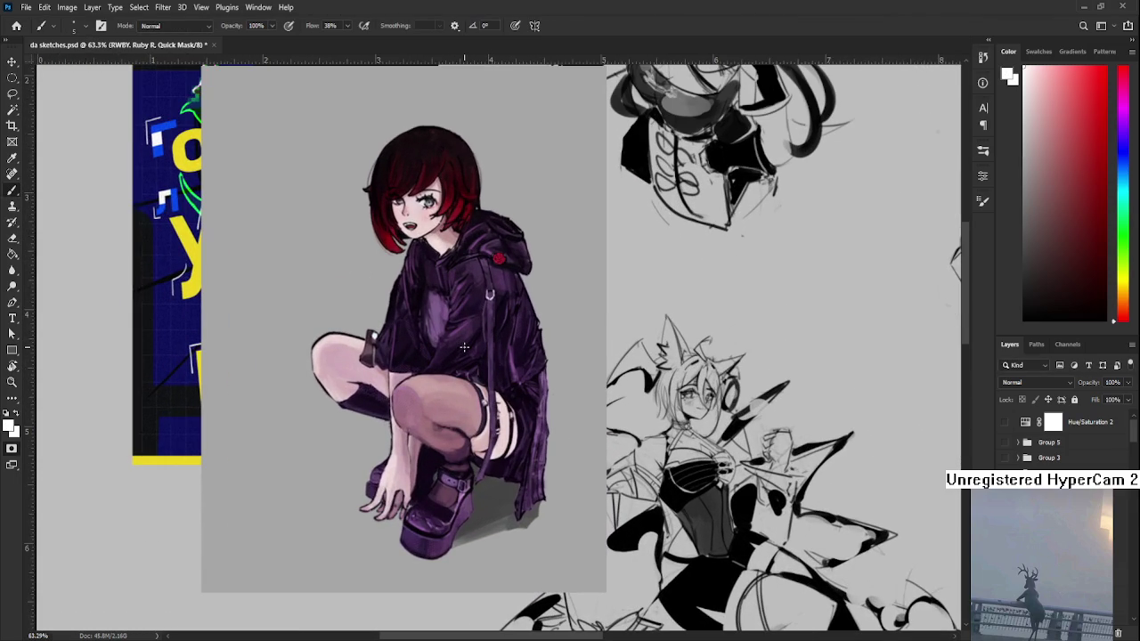
scroll(464, 347, "down", 1)
scroll(464, 347, "down", 2)
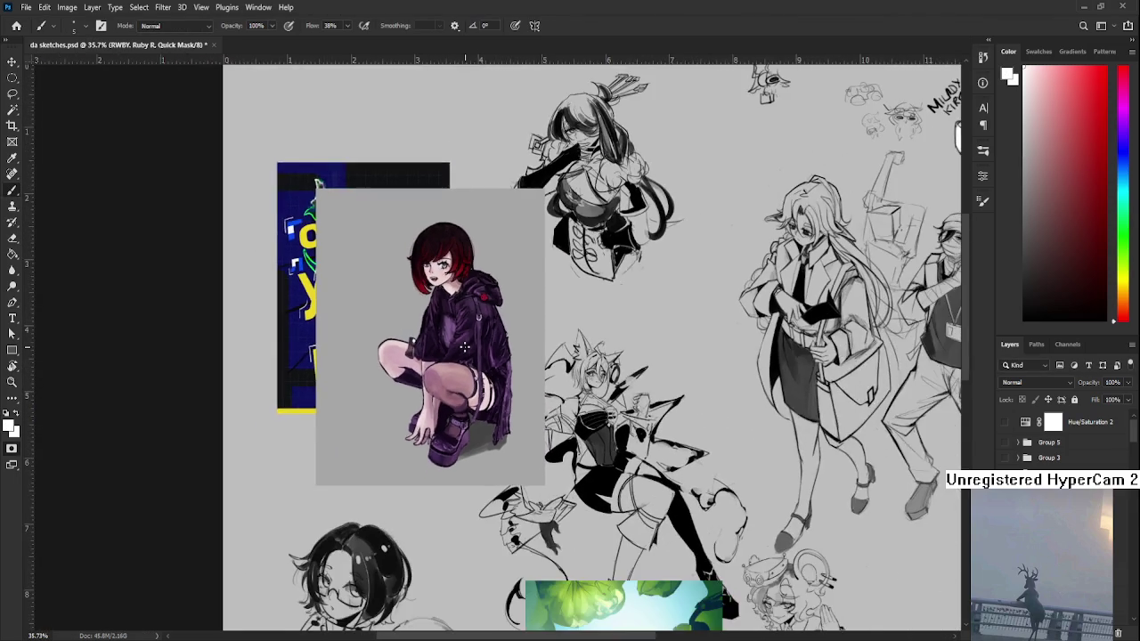
scroll(525, 408, "up", 1)
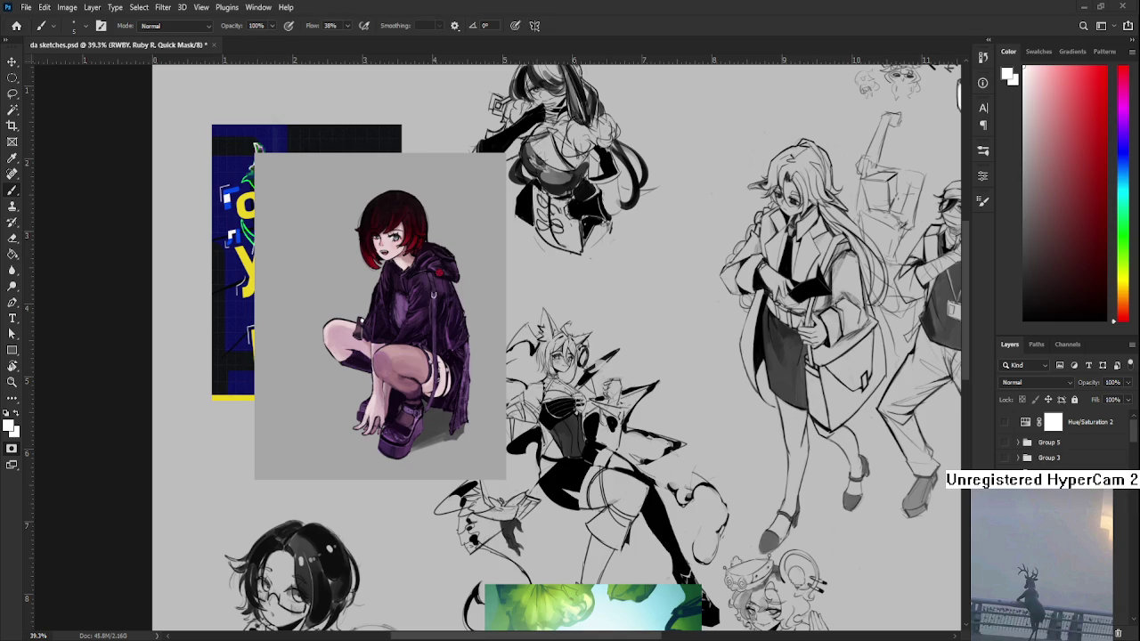
key("ctrl+v")
scroll(525, 356, "down", 2)
- Move and resize the scythe artwork to the right of the crouching girl and commit it
left_click_drag(525, 356, 651, 379)
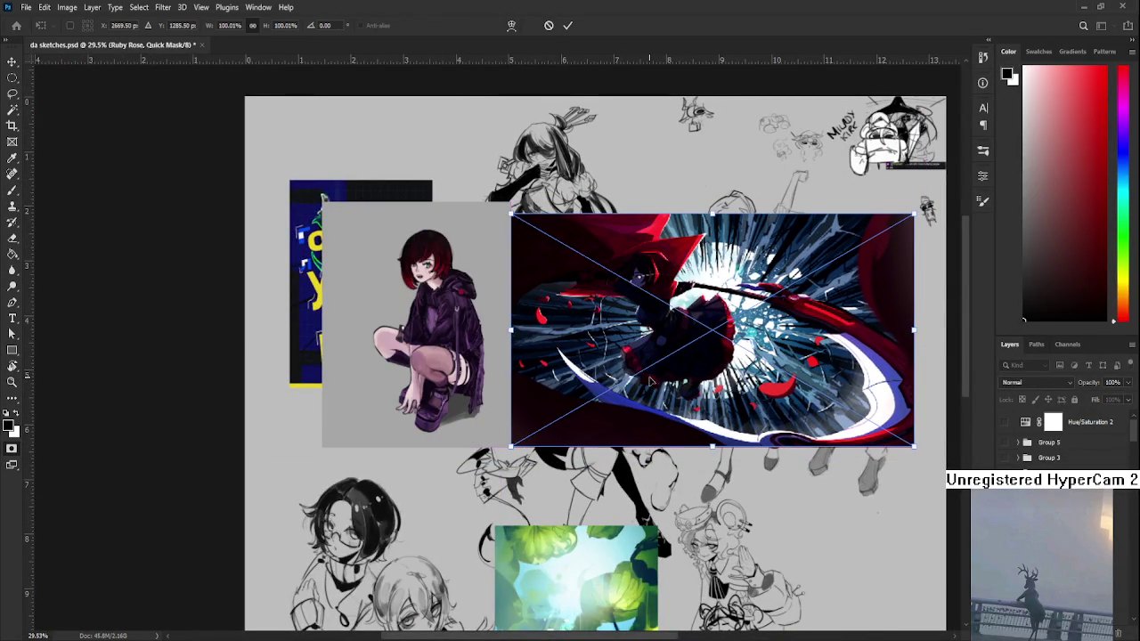
mouse_move(651, 379)
left_mouse_down()
mouse_move(611, 414)
mouse_move(544, 410)
left_mouse_up()
key("Return")
scroll(653, 378, "up", 1)
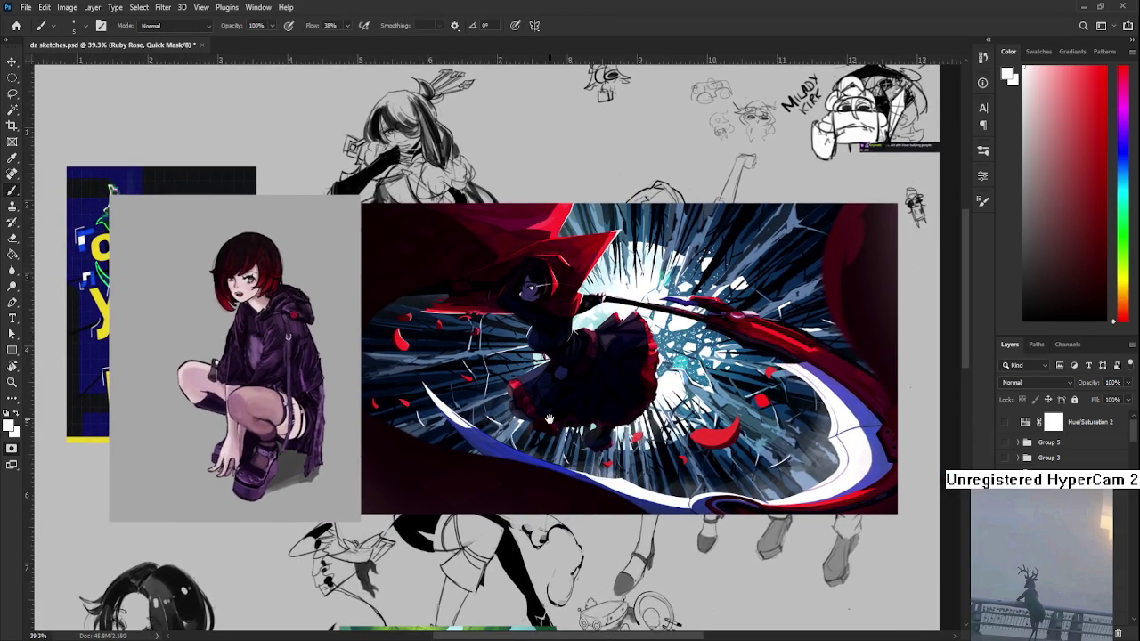
scroll(544, 410, "down", 1)
scroll(548, 411, "down", 1)
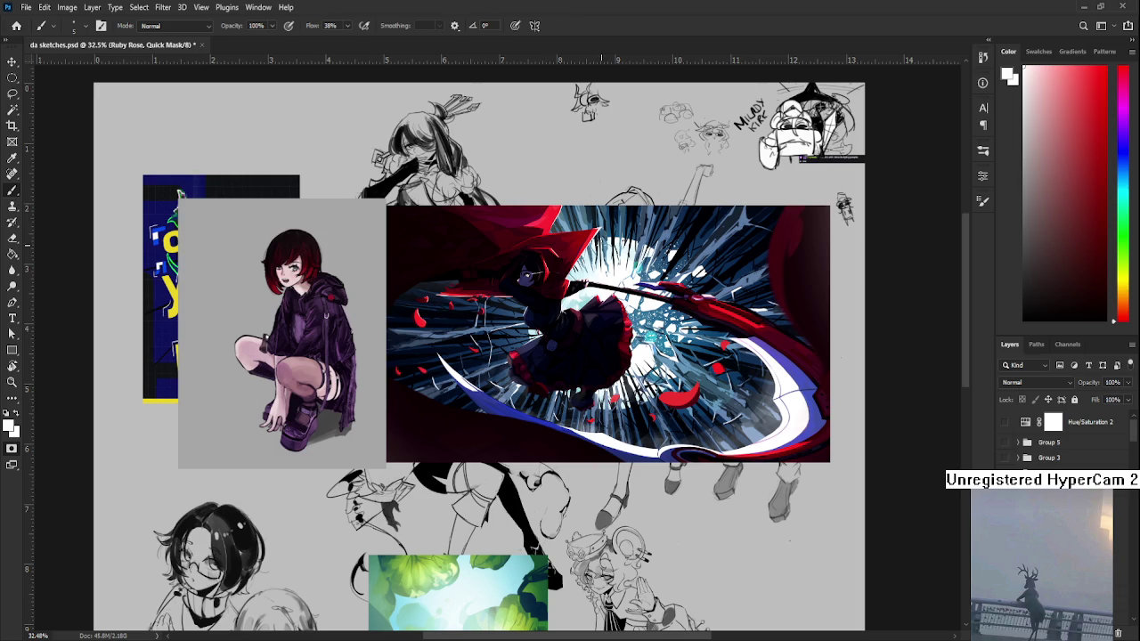
- Zoom in and out around the sheet to review the two placed artworks
scroll(603, 246, "up", 2)
scroll(662, 336, "up", 2)
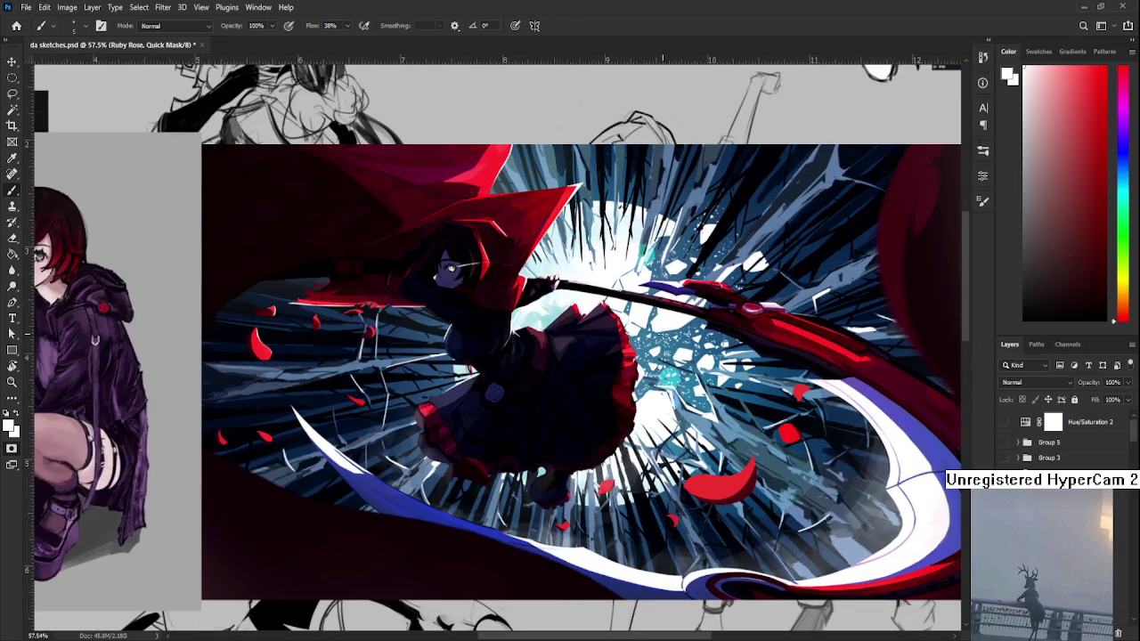
scroll(660, 334, "up", 2)
scroll(660, 334, "up", 2)
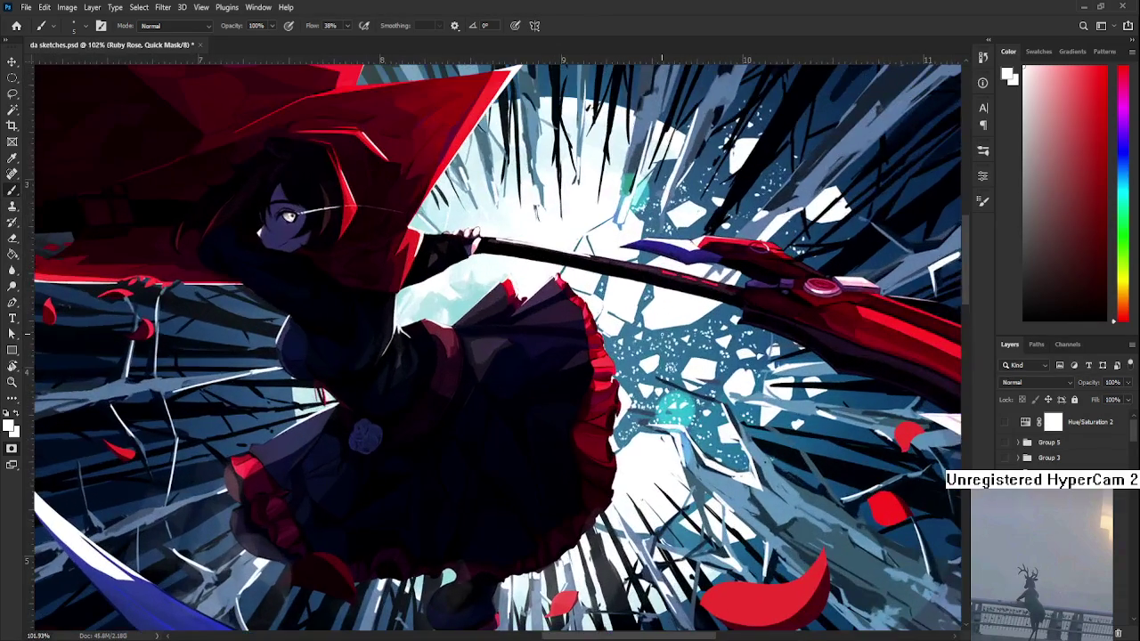
scroll(662, 335, "down", 3)
scroll(443, 405, "up", 2)
scroll(443, 405, "up", 2)
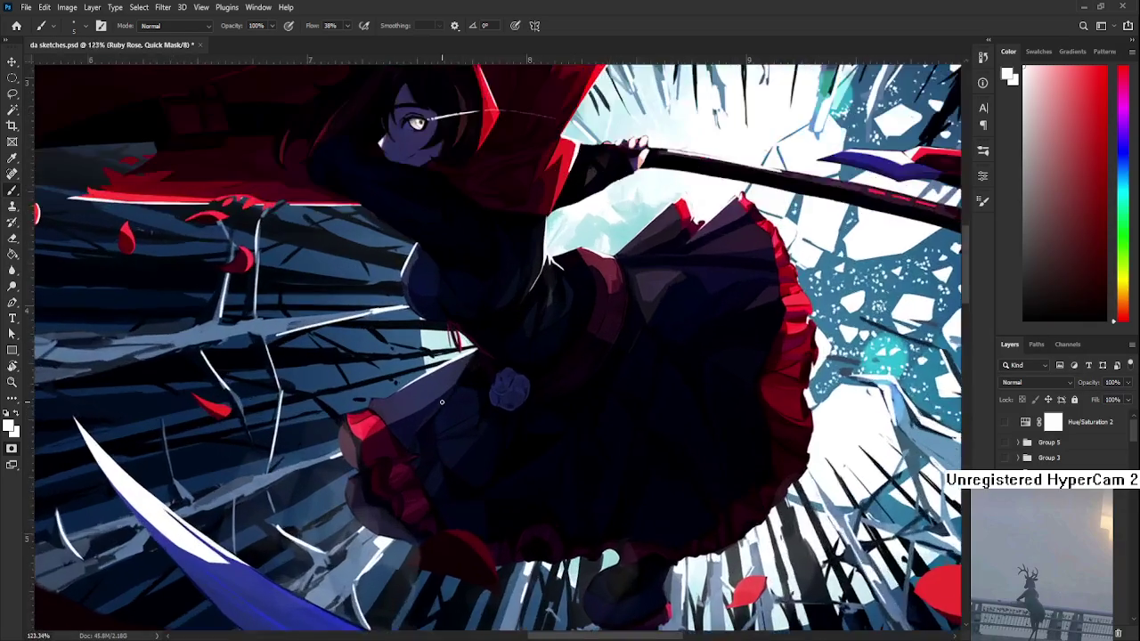
scroll(443, 405, "up", 2)
scroll(443, 405, "down", 2)
scroll(623, 311, "down", 2)
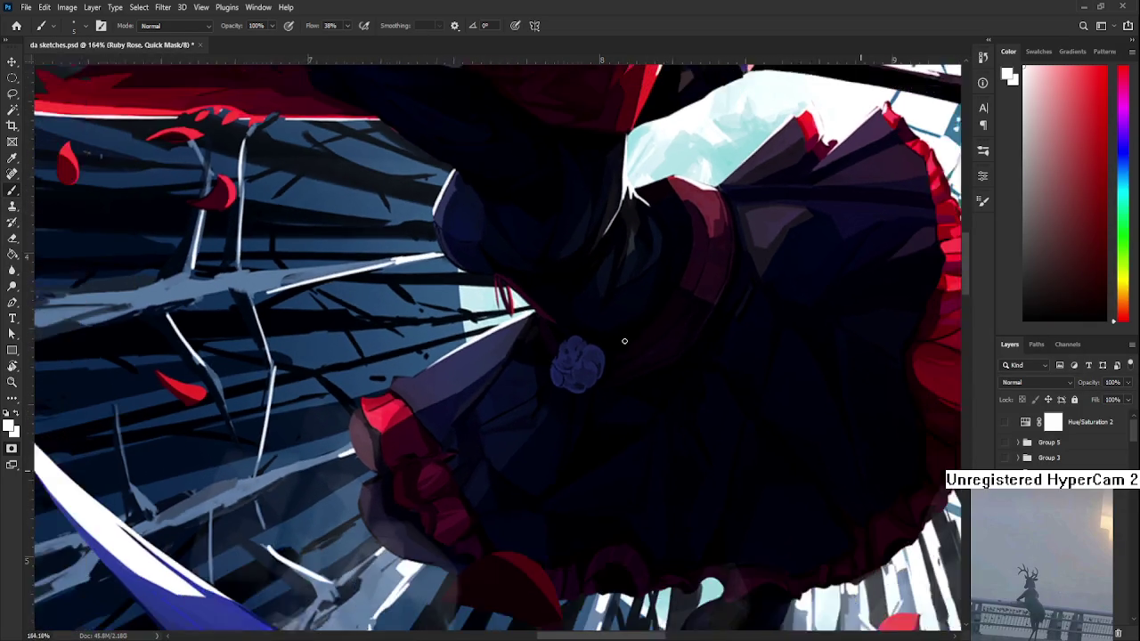
scroll(624, 340, "down", 1)
scroll(624, 340, "down", 1)
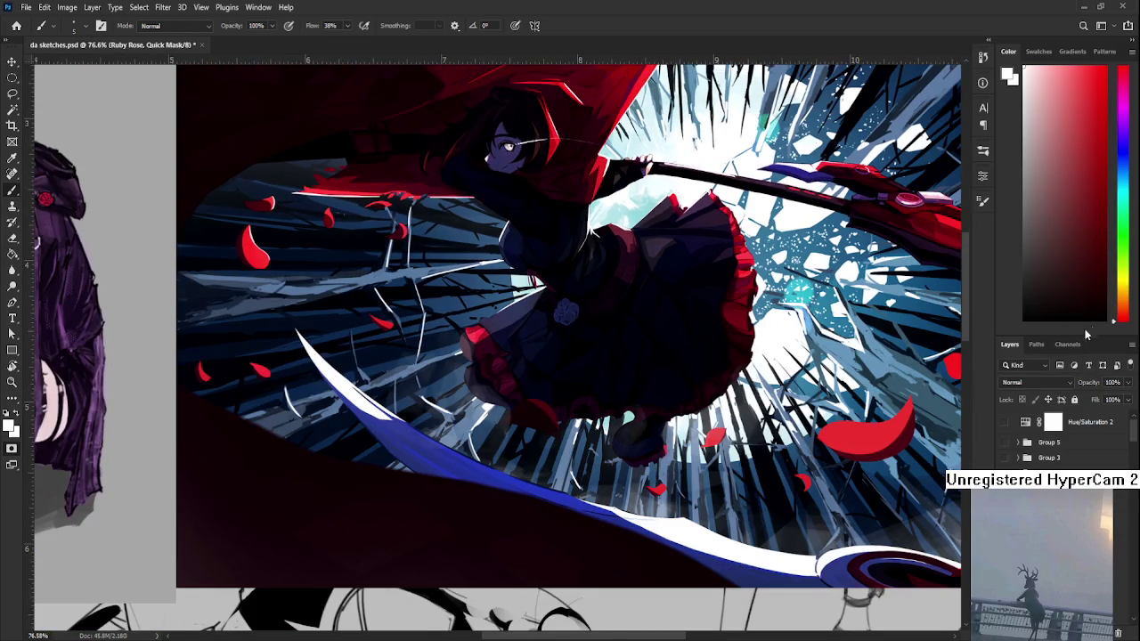
scroll(432, 276, "up", 3)
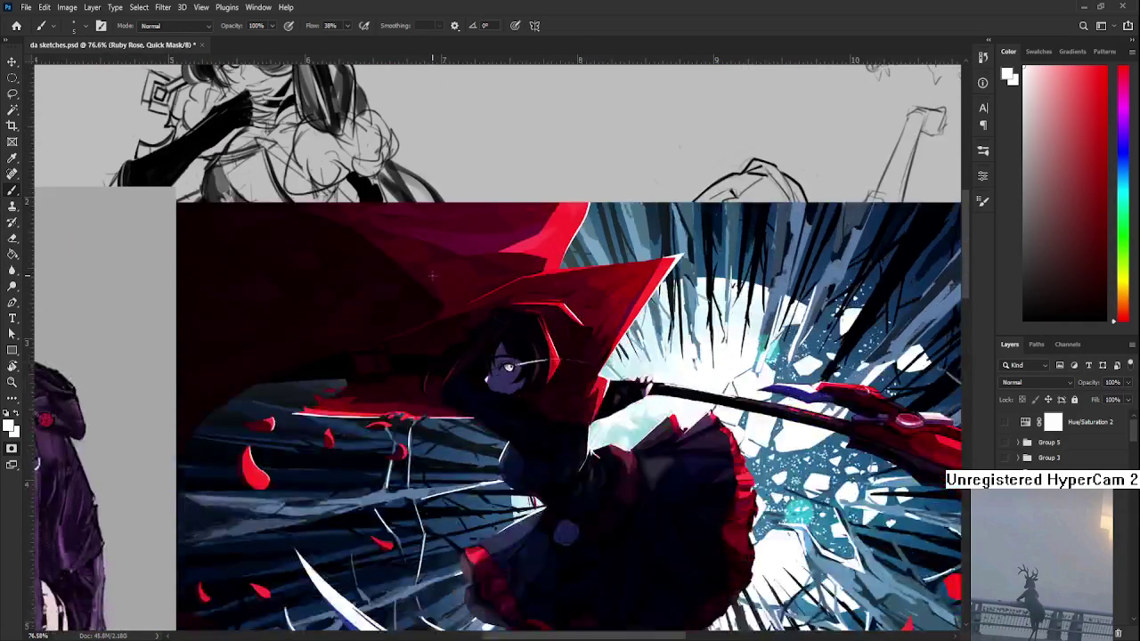
scroll(431, 275, "up", 2)
scroll(432, 275, "up", 1)
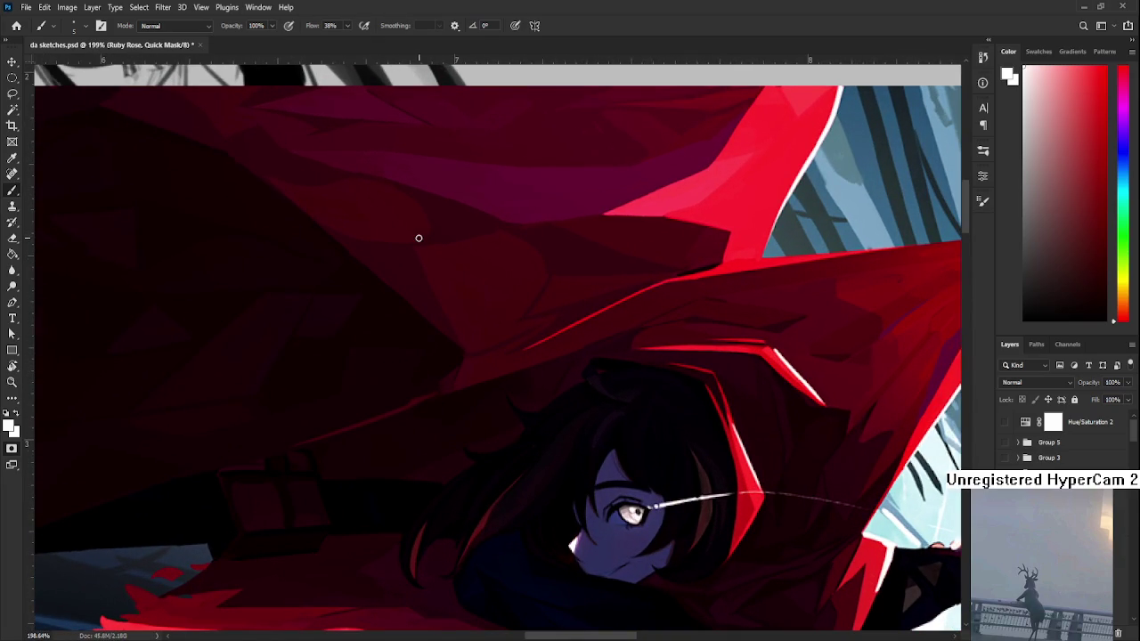
scroll(779, 464, "down", 1)
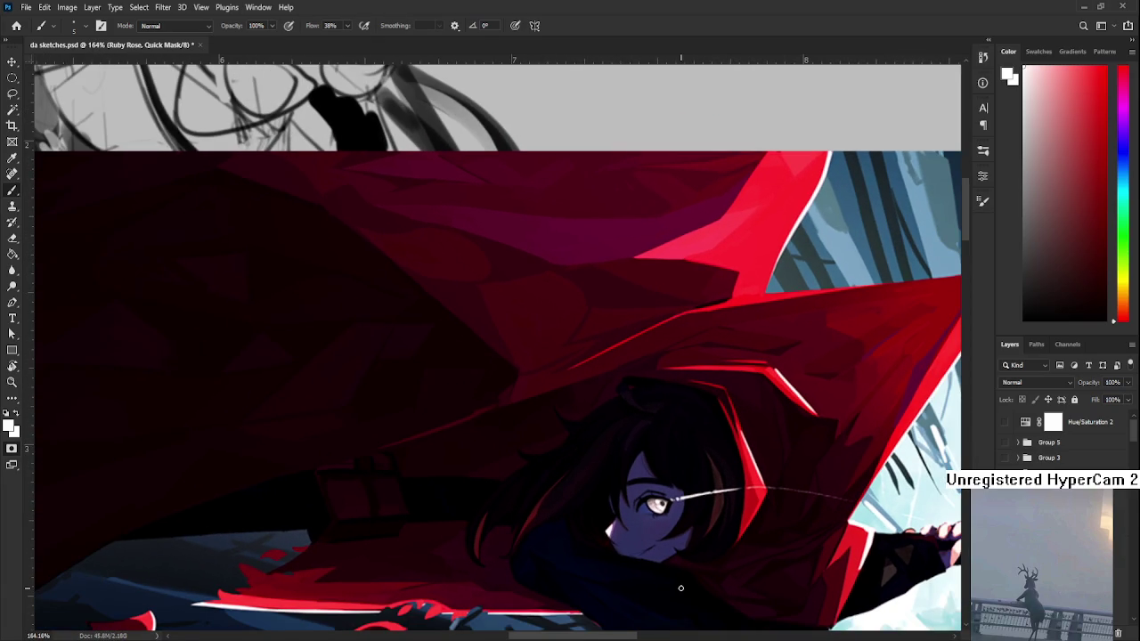
scroll(679, 589, "up", 1)
scroll(676, 585, "up", 2)
scroll(624, 557, "up", 1)
scroll(588, 537, "up", 1)
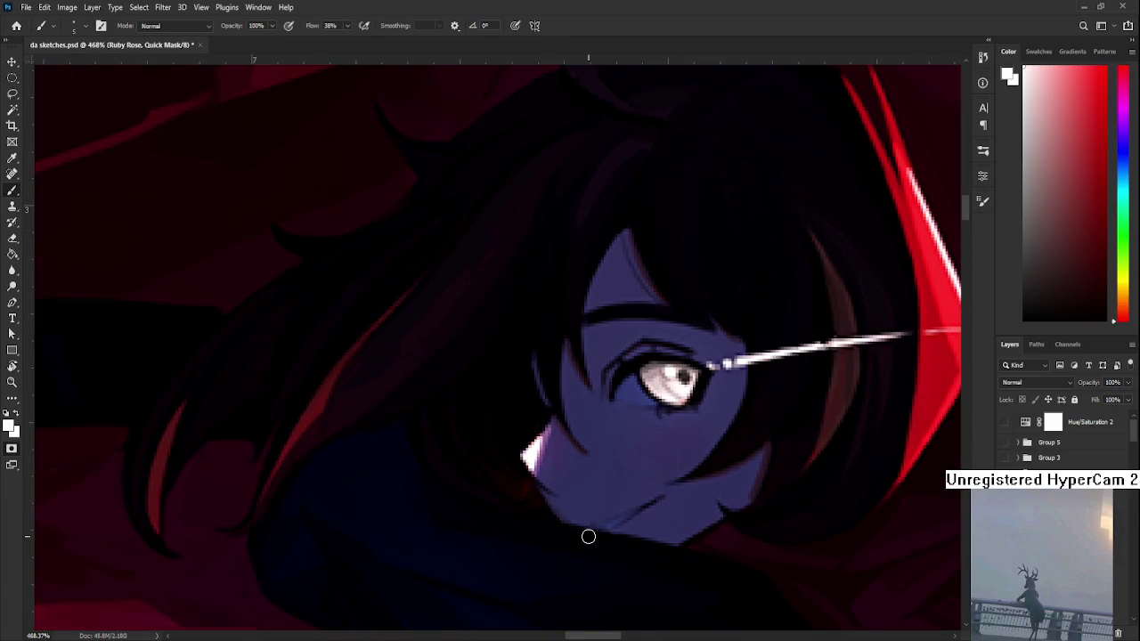
scroll(588, 536, "down", 1)
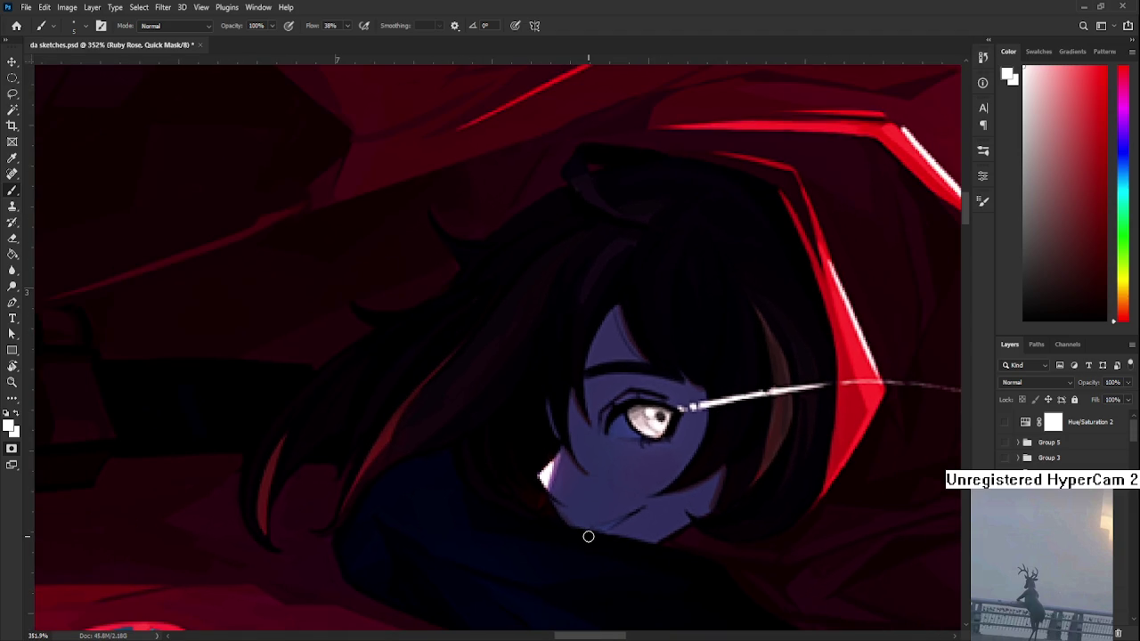
scroll(588, 536, "down", 3)
scroll(677, 533, "down", 2)
scroll(768, 529, "down", 1)
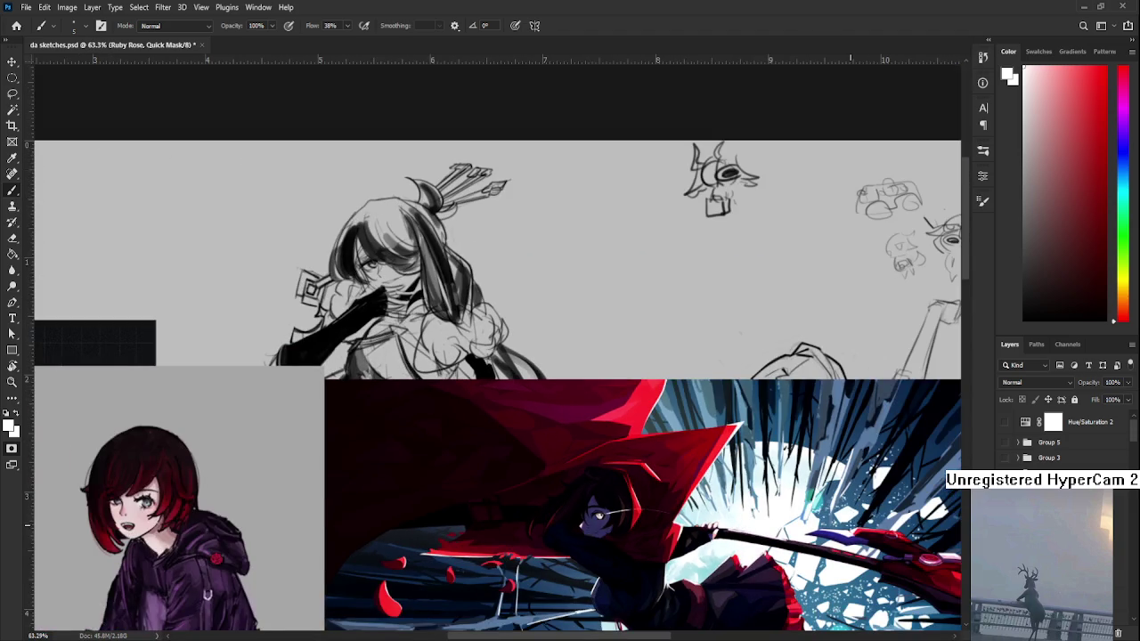
scroll(872, 512, "down", 3)
scroll(872, 513, "up", 2)
scroll(570, 207, "up", 2)
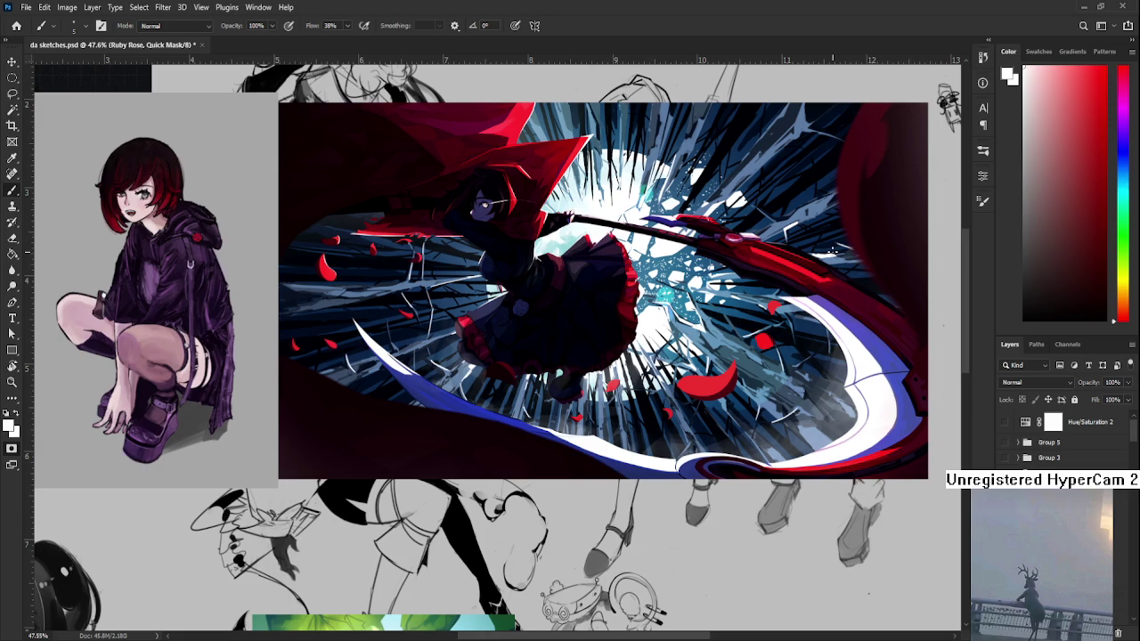
scroll(494, 274, "down", 2)
scroll(481, 294, "down", 2)
scroll(488, 285, "down", 1)
scroll(472, 267, "up", 1)
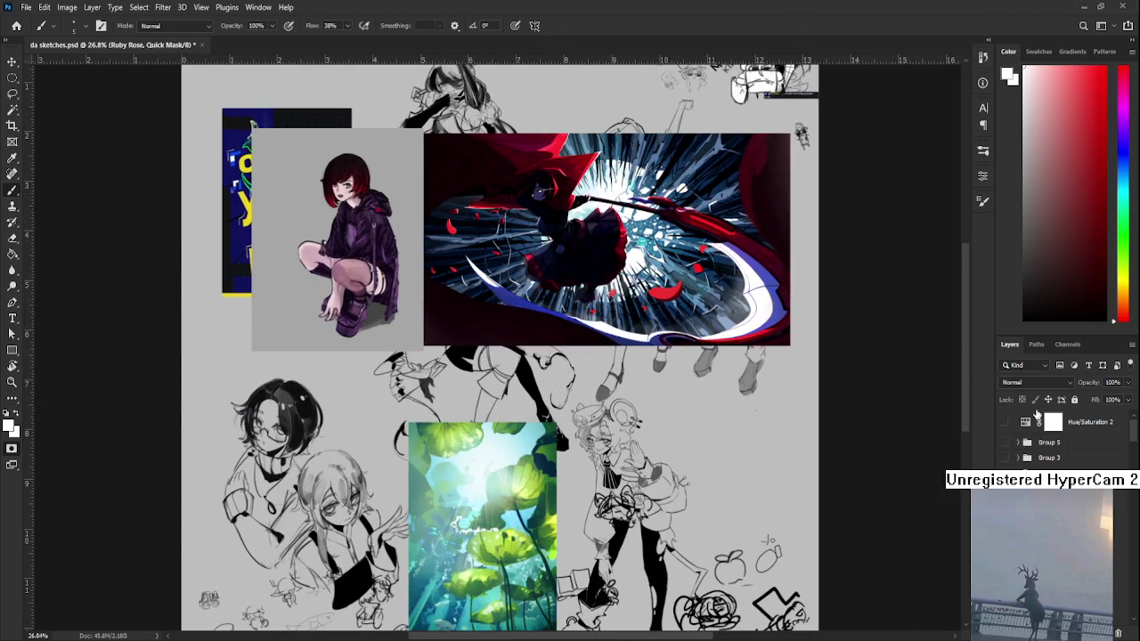
scroll(1059, 445, "down", 3)
scroll(1059, 446, "down", 5)
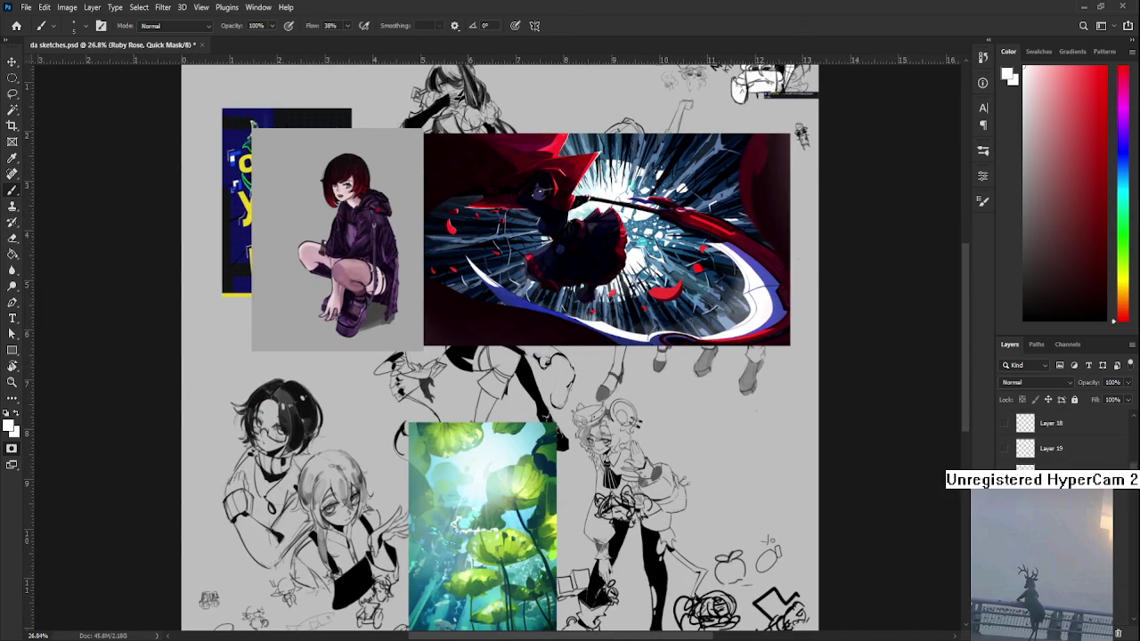
- Delete the scythe artwork and the crouching girl picture from the sheet
scroll(1059, 445, "up", 3)
scroll(1059, 445, "up", 3)
scroll(1059, 445, "up", 3)
scroll(1060, 446, "up", 3)
key("Delete")
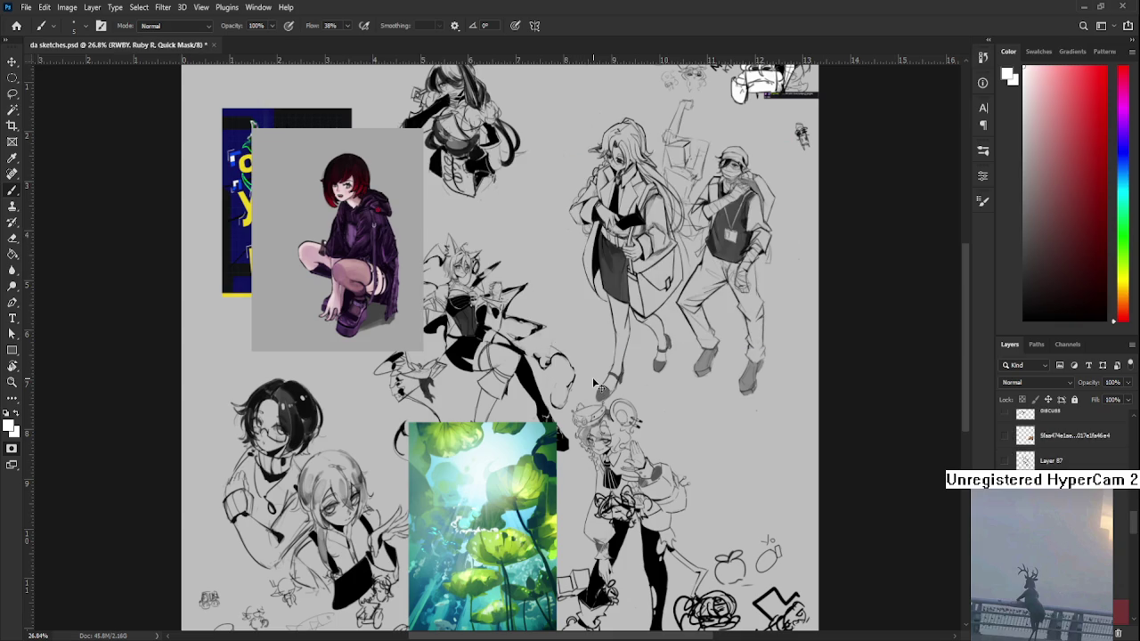
key("Delete")
- Exit Quick Mask mode and zoom out to see the whole sheet
scroll(1059, 436, "up", 5)
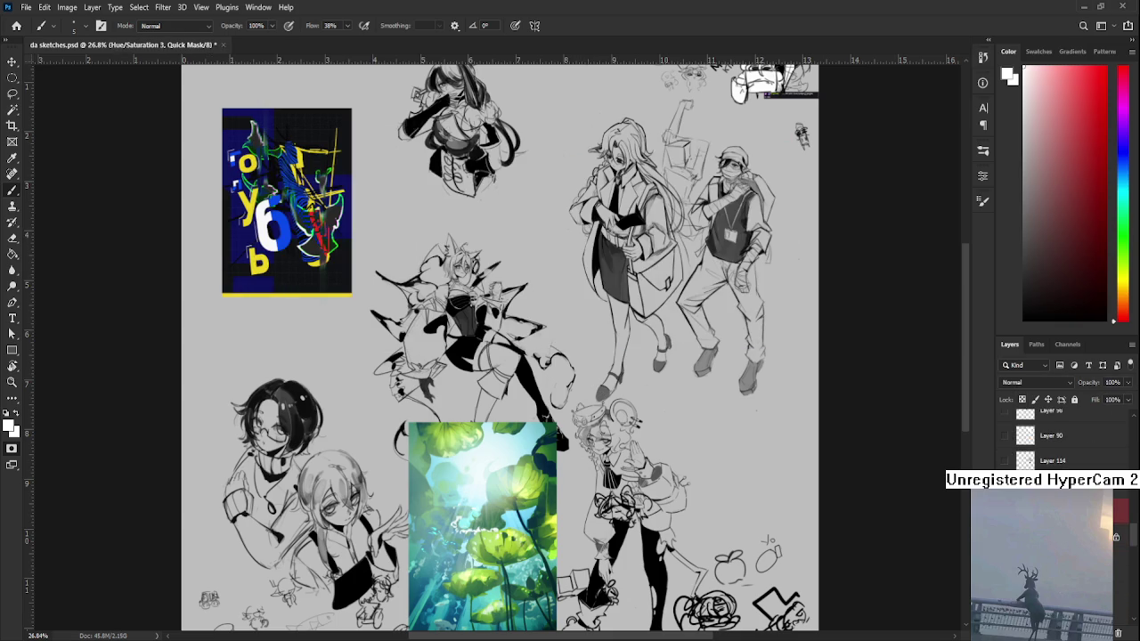
key("q")
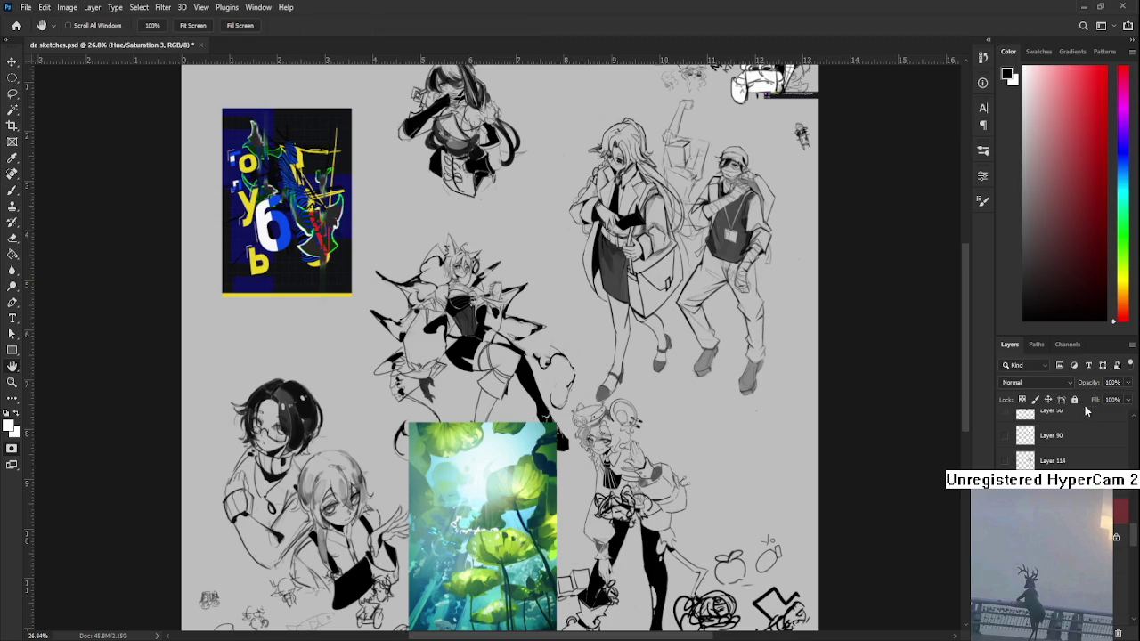
scroll(514, 438, "down", 1)
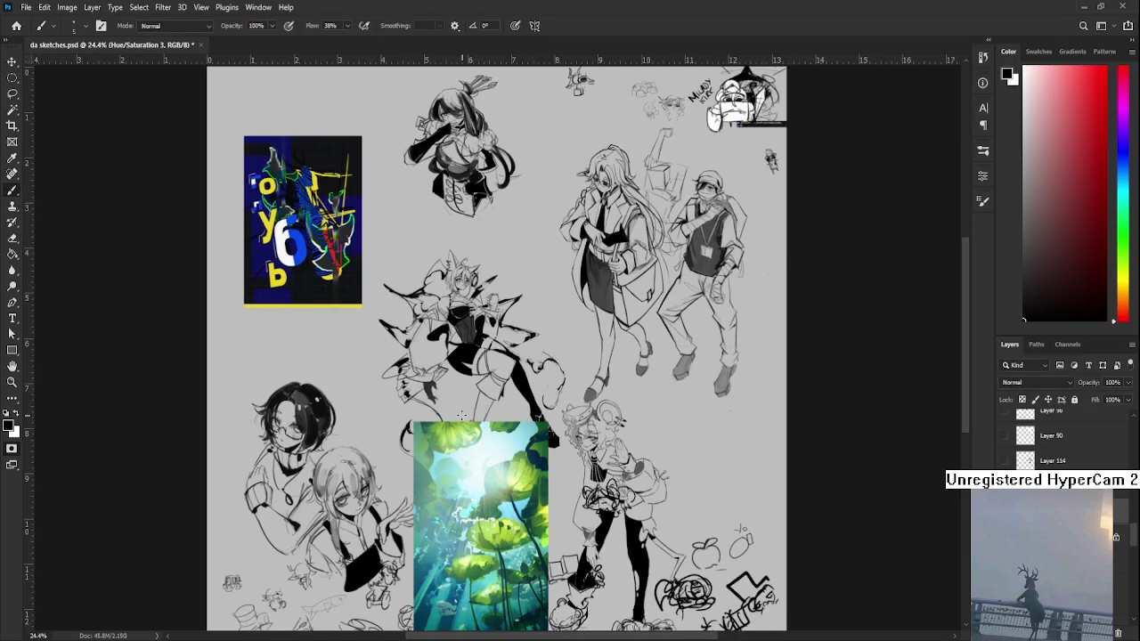
scroll(515, 438, "up", 2)
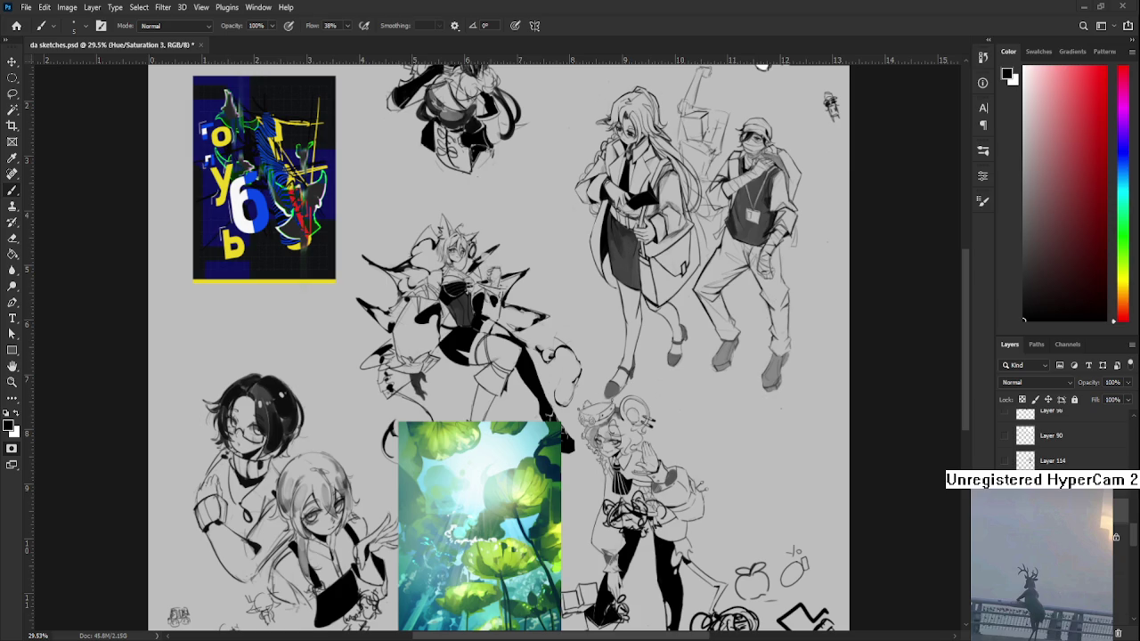
key("ctrl+minus")
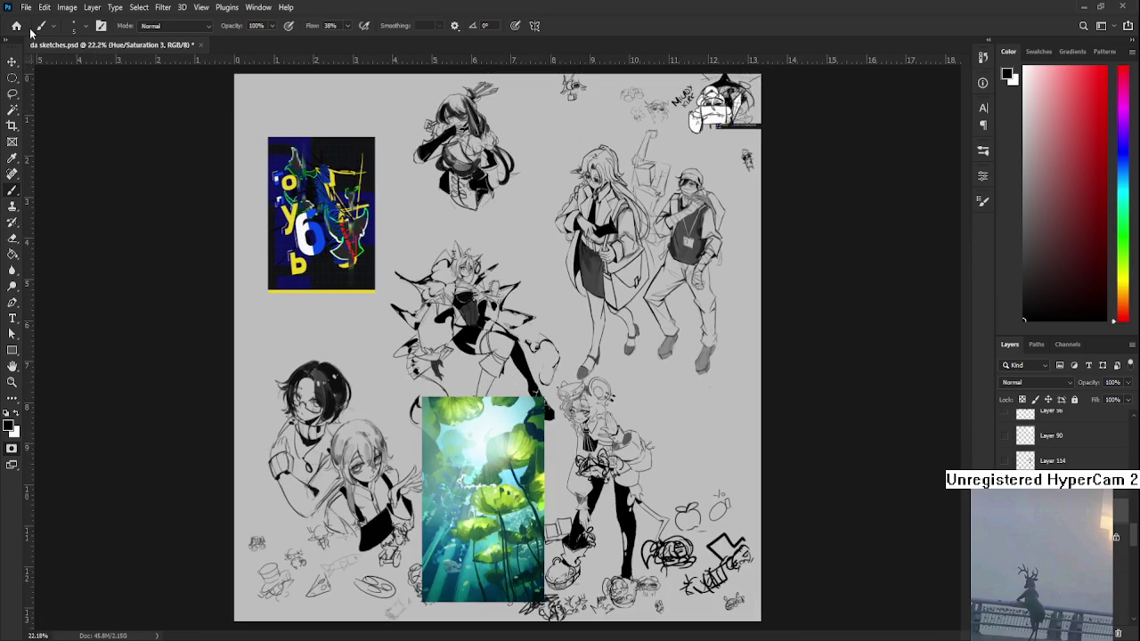
- Reopen Snake.psd from the Home screen, then close its tab to return to da sketches.psd
left_click(17, 29)
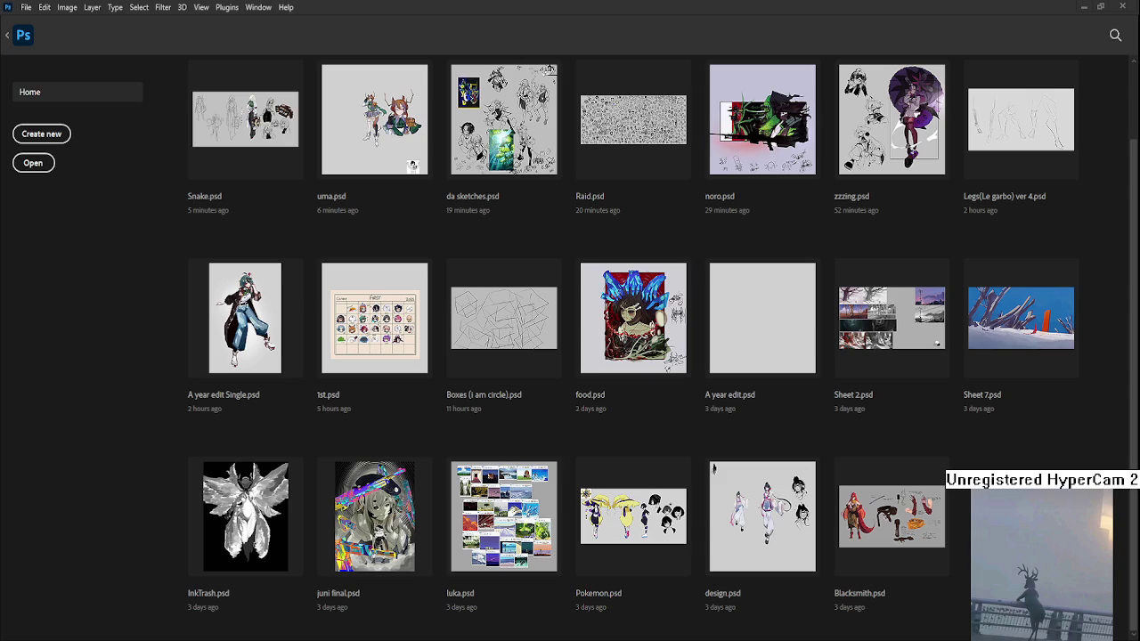
left_click(241, 136)
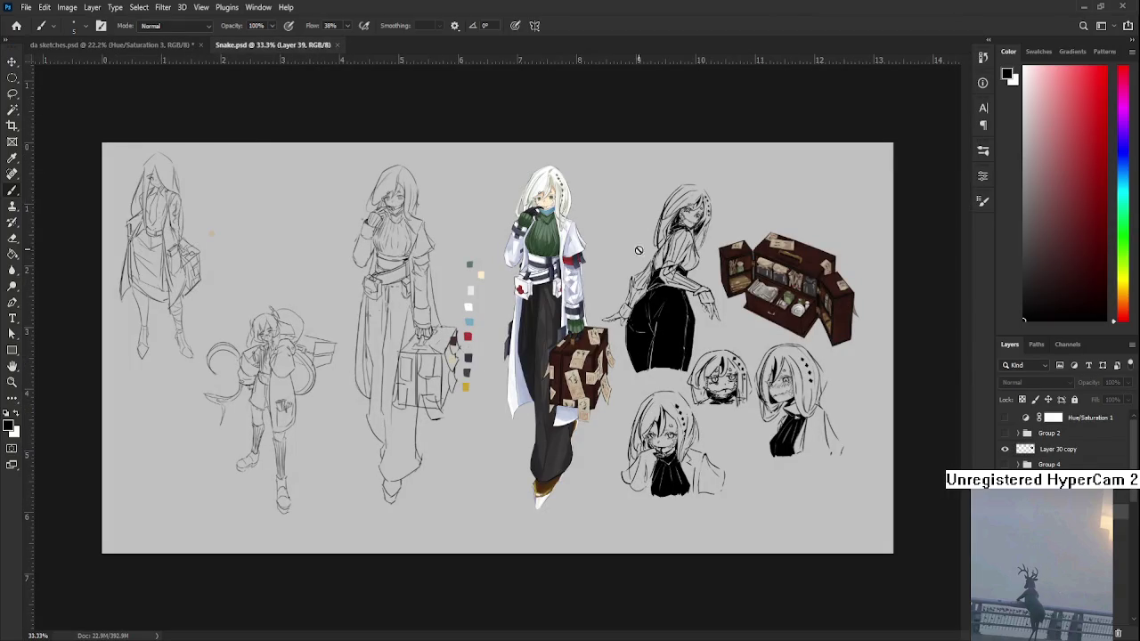
left_click(337, 45)
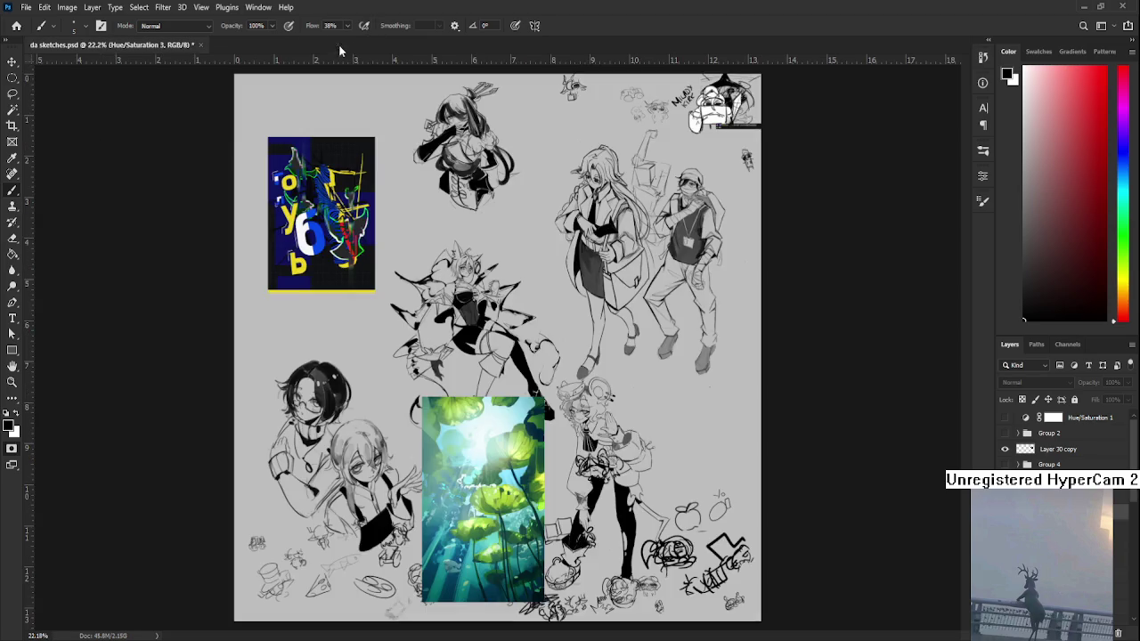
- Zoom and pan across the sheet until the underwater lily-pad painting fills the view
scroll(538, 147, "up", 2)
scroll(538, 147, "up", 2)
scroll(538, 147, "up", 2)
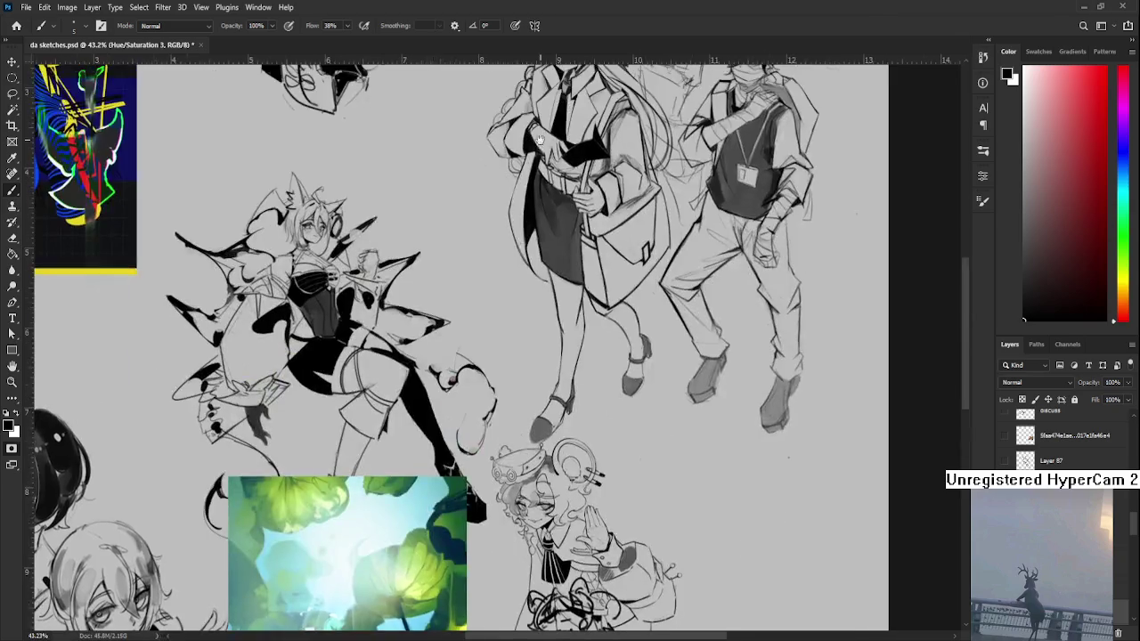
left_click_drag(537, 147, 586, 246)
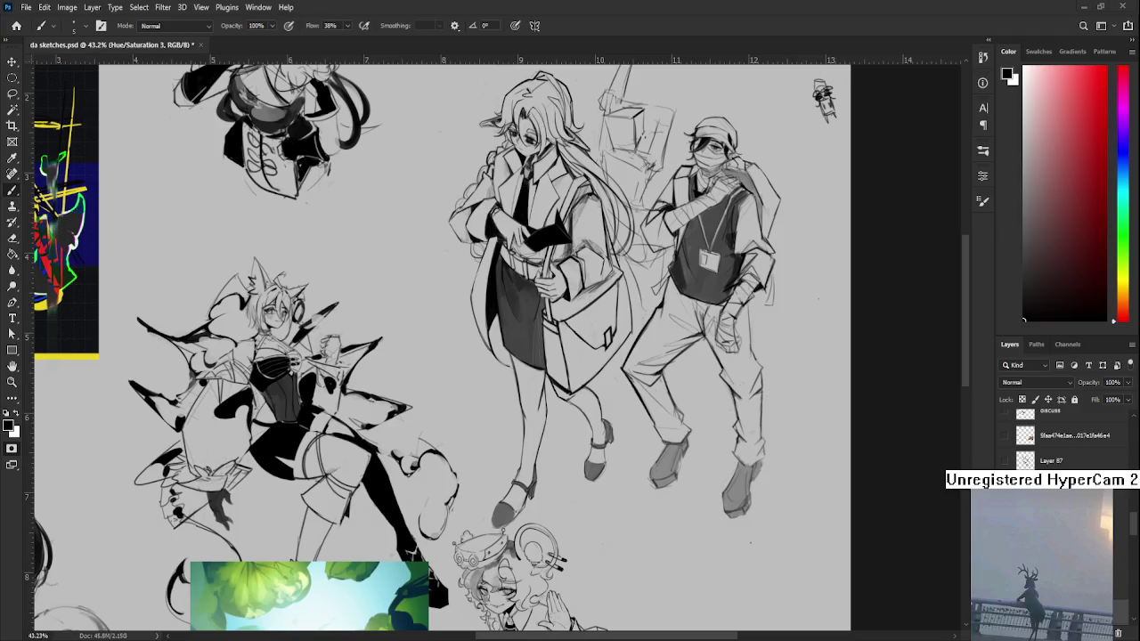
scroll(531, 296, "down", 5)
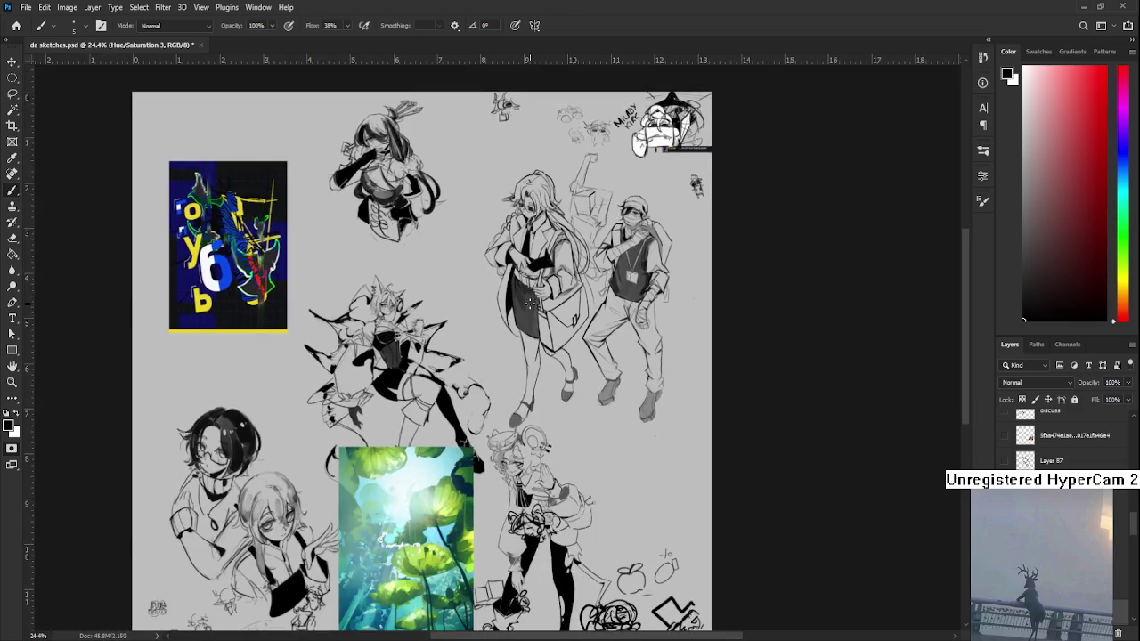
scroll(476, 310, "up", 2)
scroll(477, 310, "up", 1)
scroll(478, 310, "up", 2)
scroll(478, 309, "up", 1)
scroll(481, 280, "down", 1)
scroll(481, 281, "up", 1)
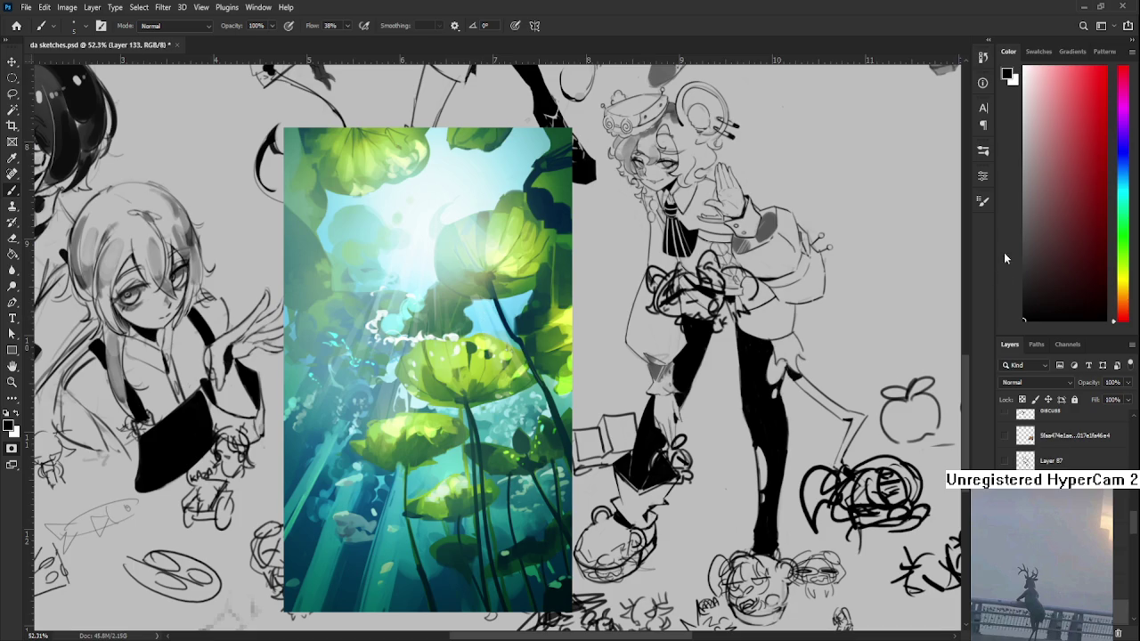
- Zoom closer on the lily-pad painting and pick an orange hue on the Color panel slider
scroll(401, 374, "up", 1)
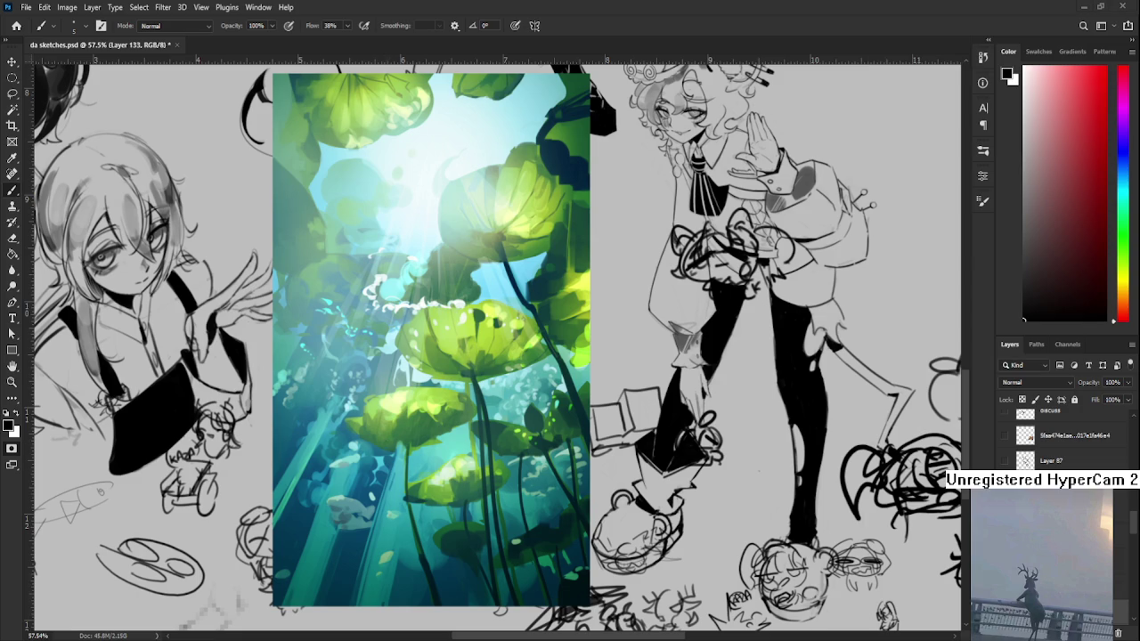
scroll(365, 478, "up", 1)
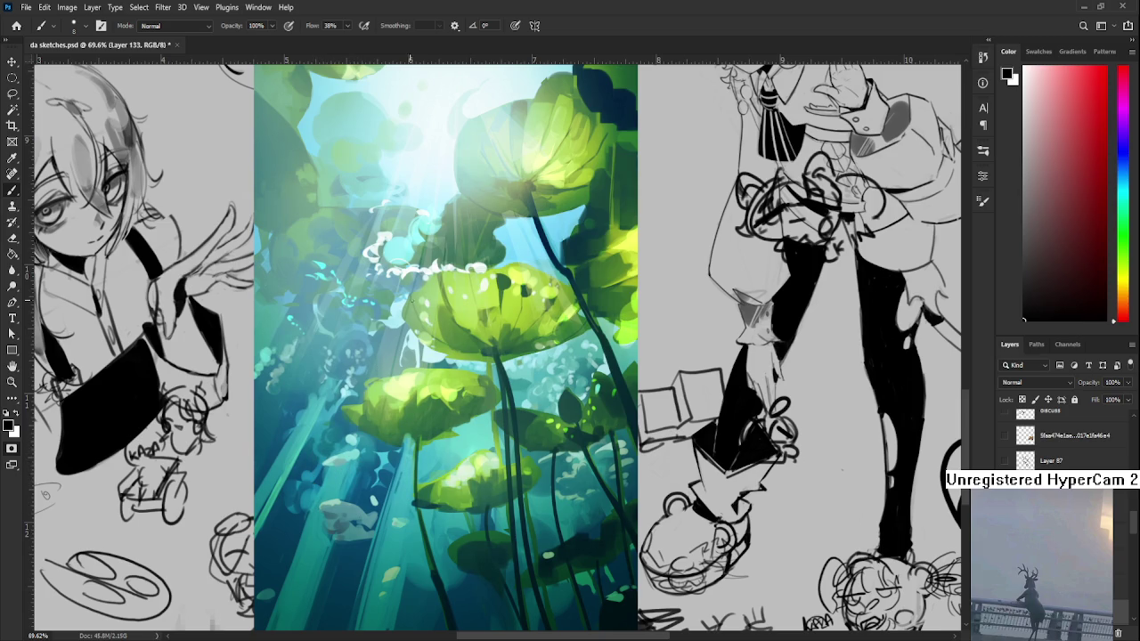
left_click(1122, 304)
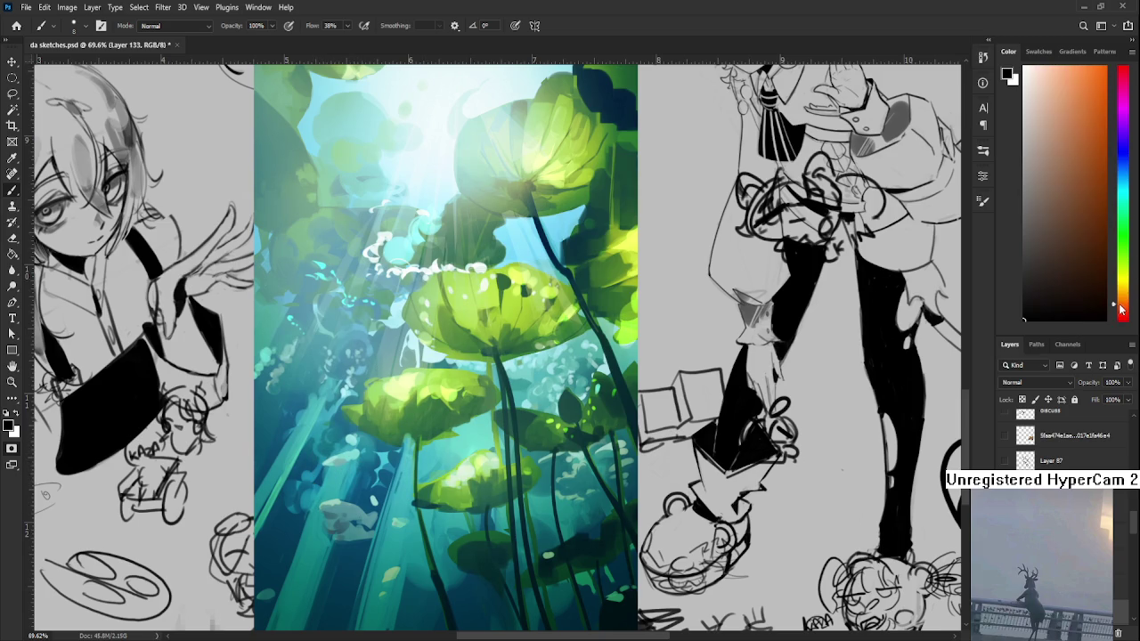
- Paint a pale, near-white peach blob over the small fish, redoing the first attempt
left_click(1048, 83)
mouse_move(357, 529)
left_mouse_down()
mouse_move(331, 476)
mouse_move(288, 465)
left_mouse_up()
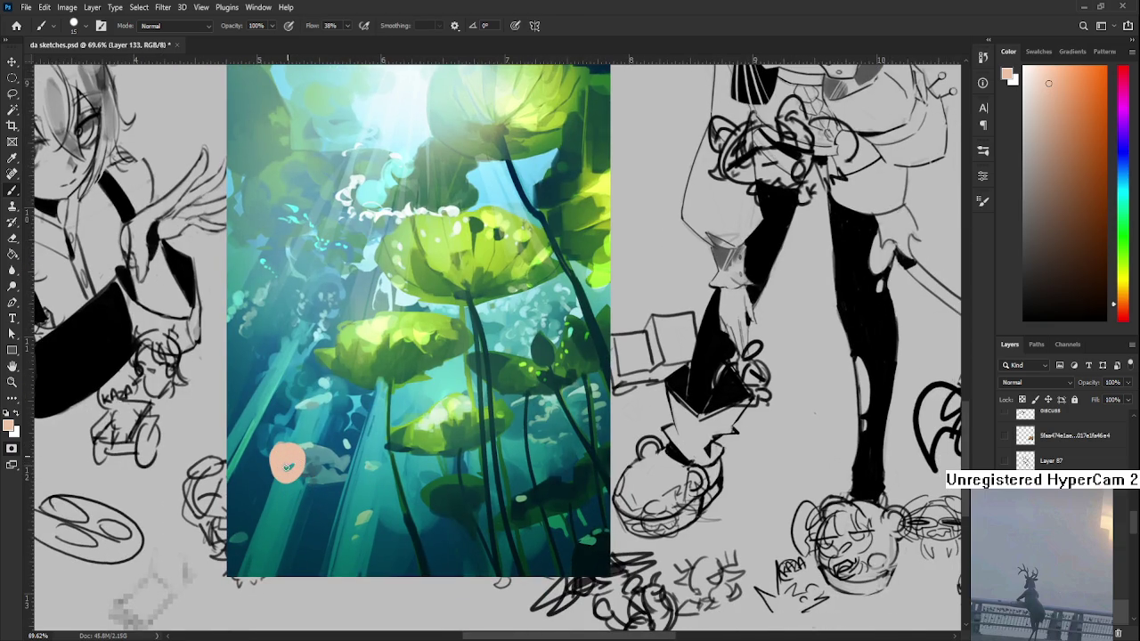
key("ctrl+z")
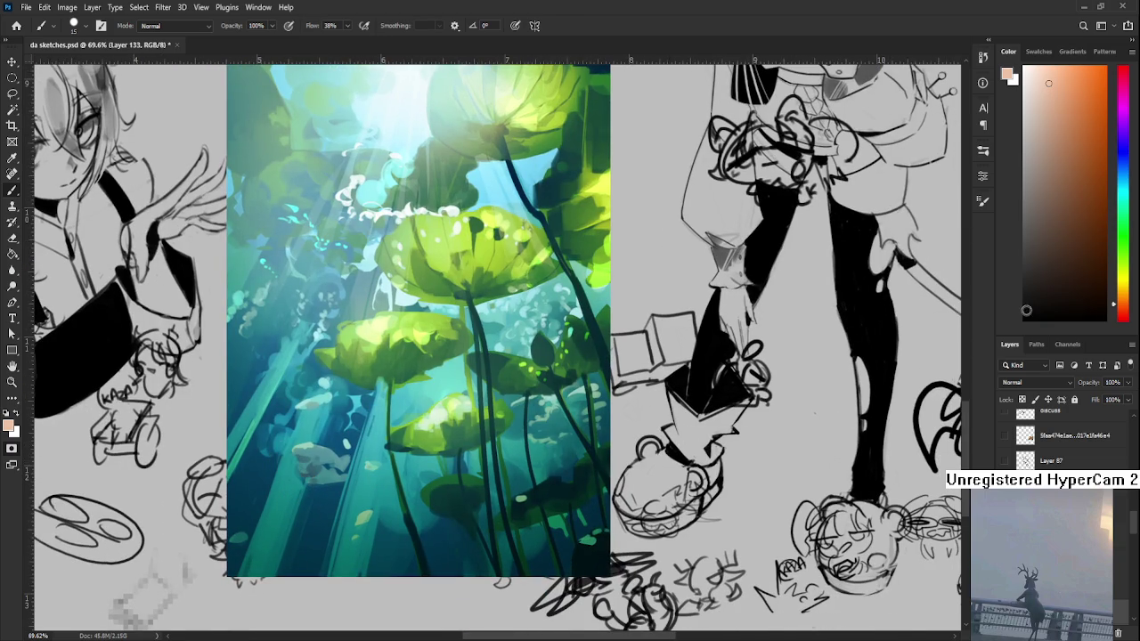
left_click_drag(1056, 93, 1037, 71)
mouse_move(306, 463)
left_mouse_down()
mouse_move(315, 461)
mouse_move(304, 463)
left_mouse_up()
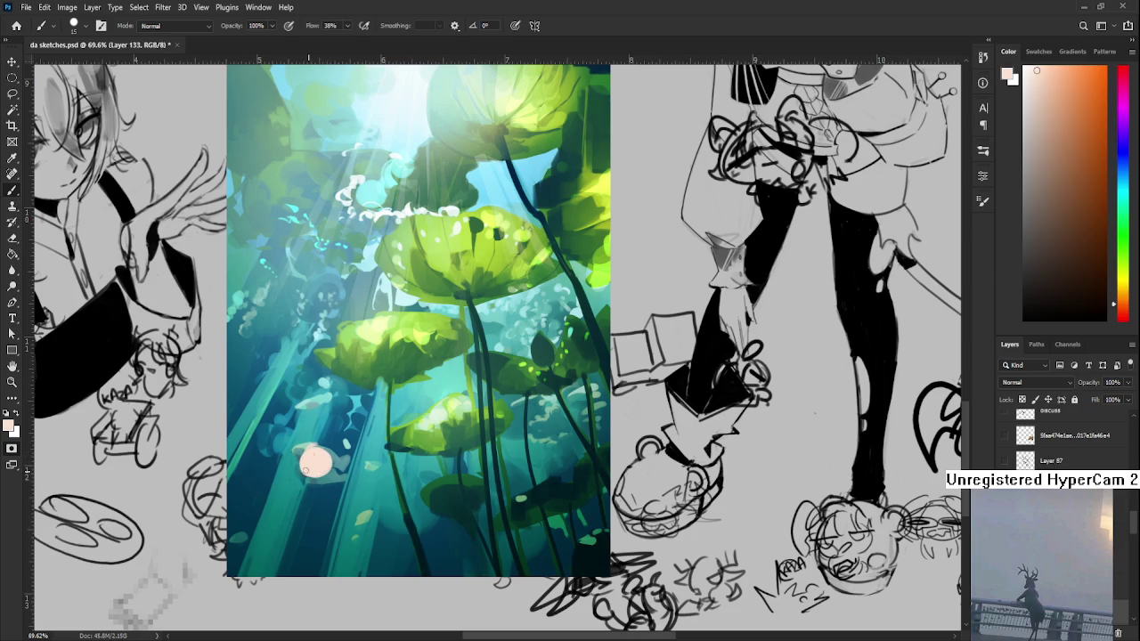
scroll(312, 471, "up", 5)
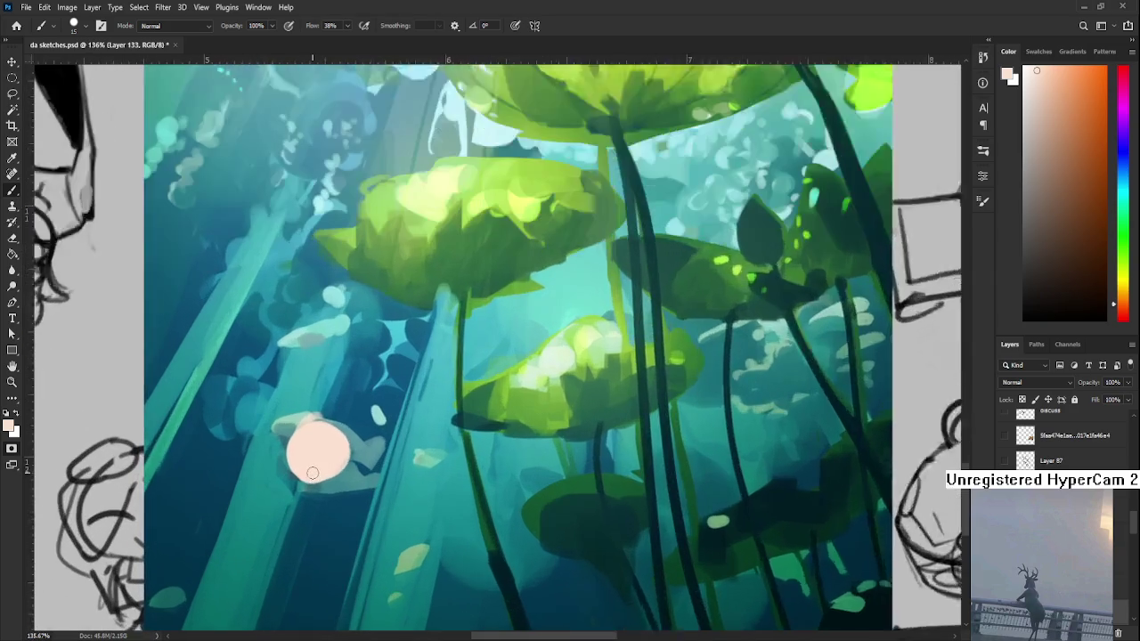
- Try light pink hues with a test stroke on the pale circle, then undo it
left_click_drag(1124, 305, 1124, 319)
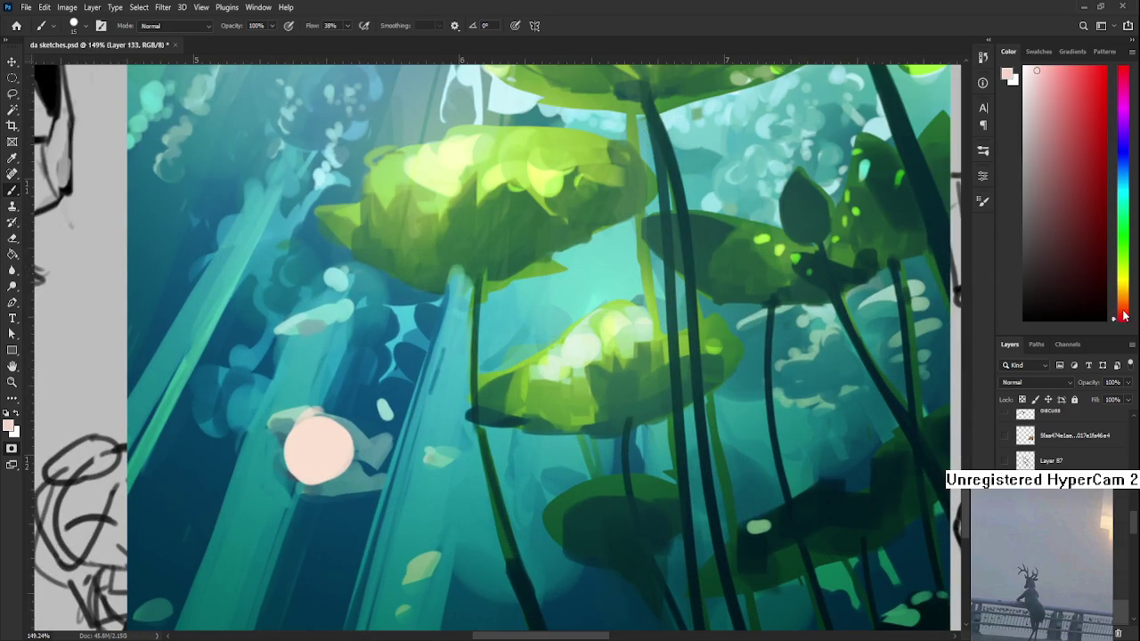
left_click_drag(1125, 98, 1124, 78)
left_click(1055, 78)
left_click_drag(1125, 307, 1124, 321)
left_click(1041, 84)
left_click_drag(307, 400, 330, 435)
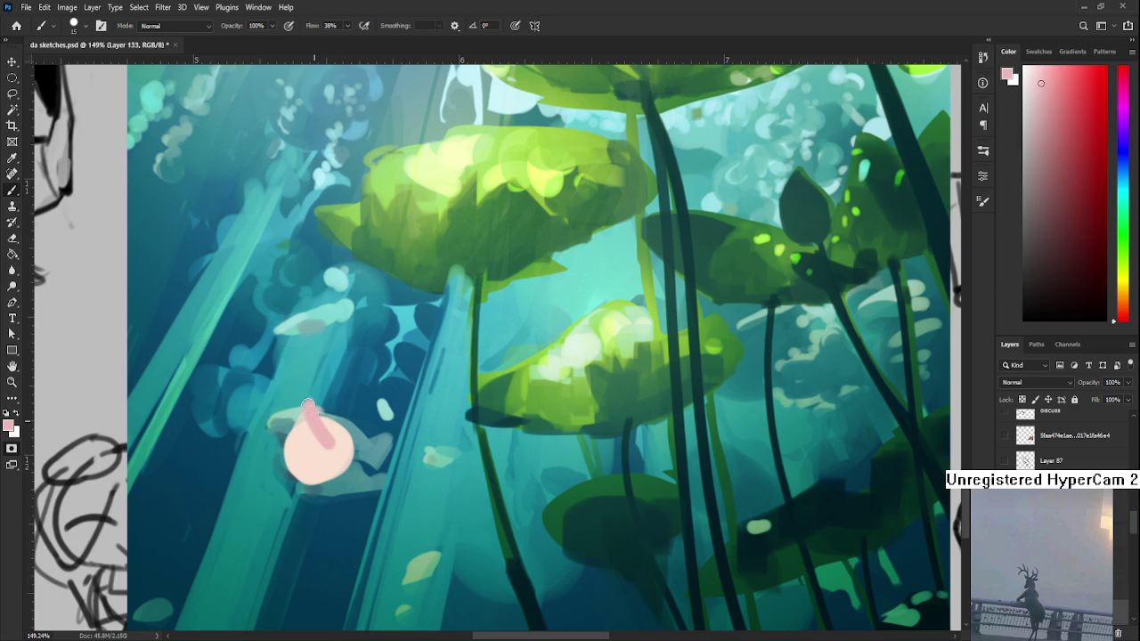
key("ctrl+z")
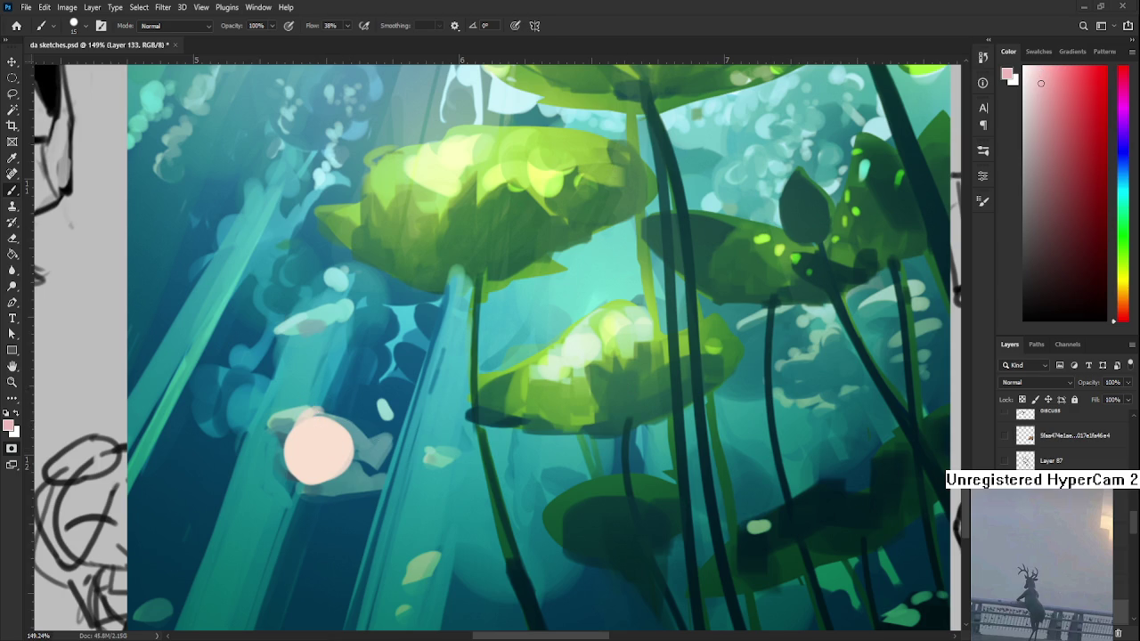
- Pick a more saturated magenta-pink and drag the squirrel-girl illustration onto the canvas
left_click_drag(1123, 298, 1123, 73)
left_click(1049, 79)
left_click_drag(1139, 498, 646, 499)
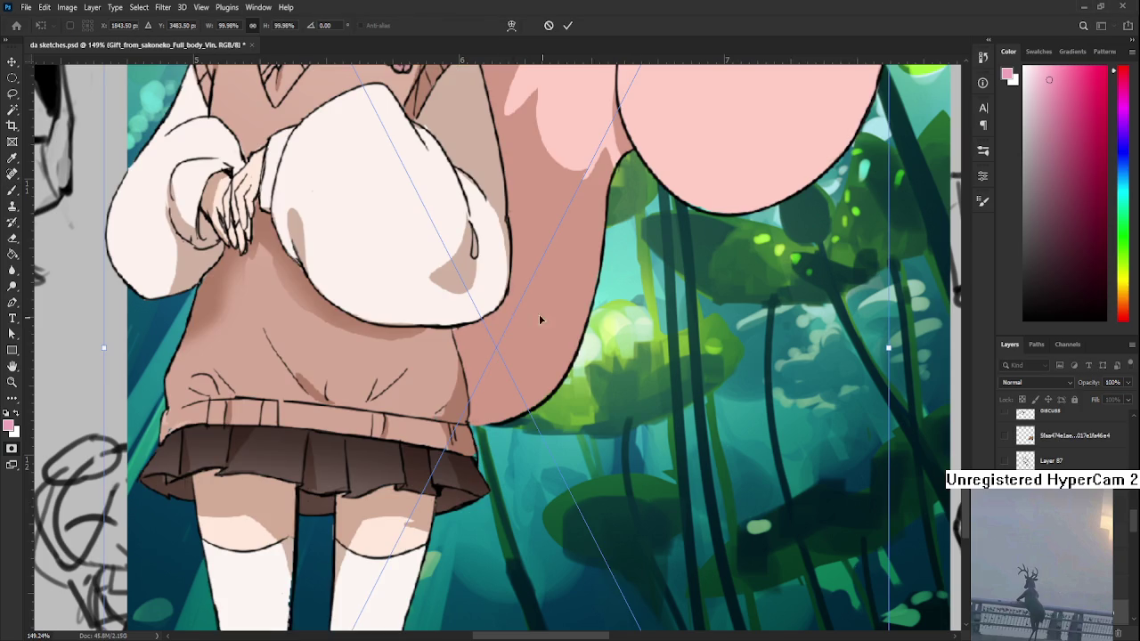
- Commit the placed squirrel-girl illustration, toggle Quick Mask, and sample her pink hair colour
key("Return")
key("b")
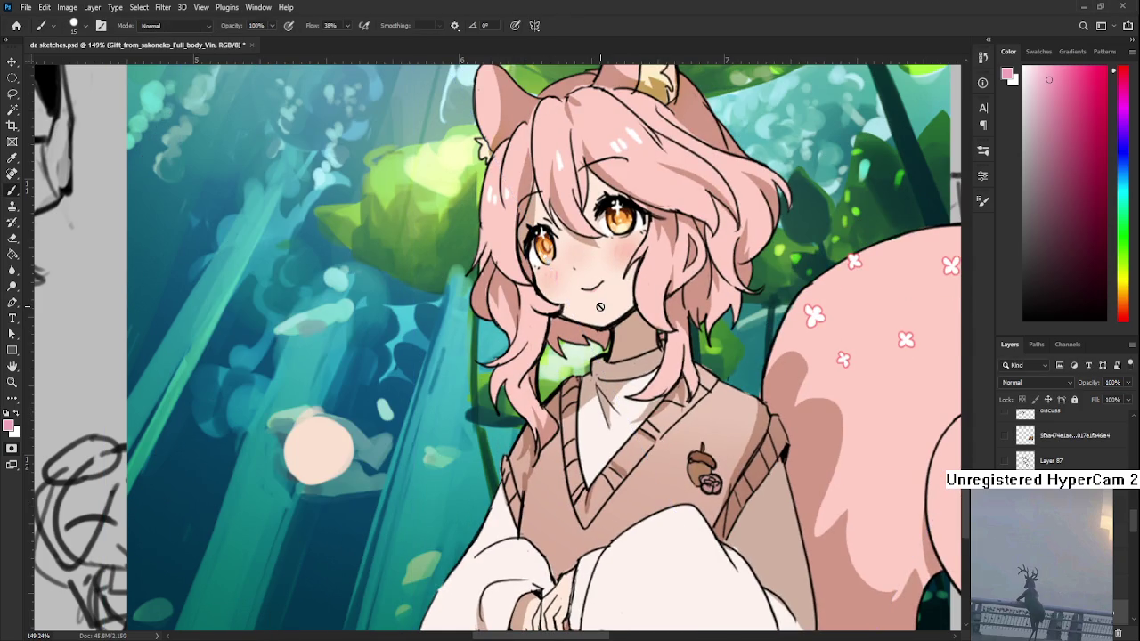
left_click(583, 306, "alt")
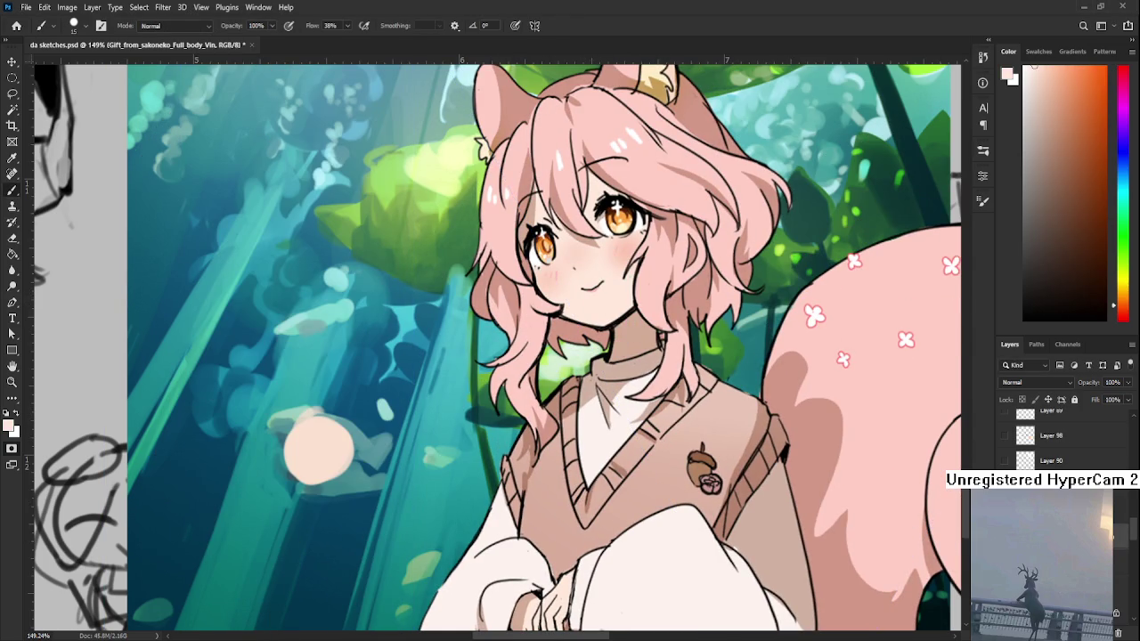
key("q")
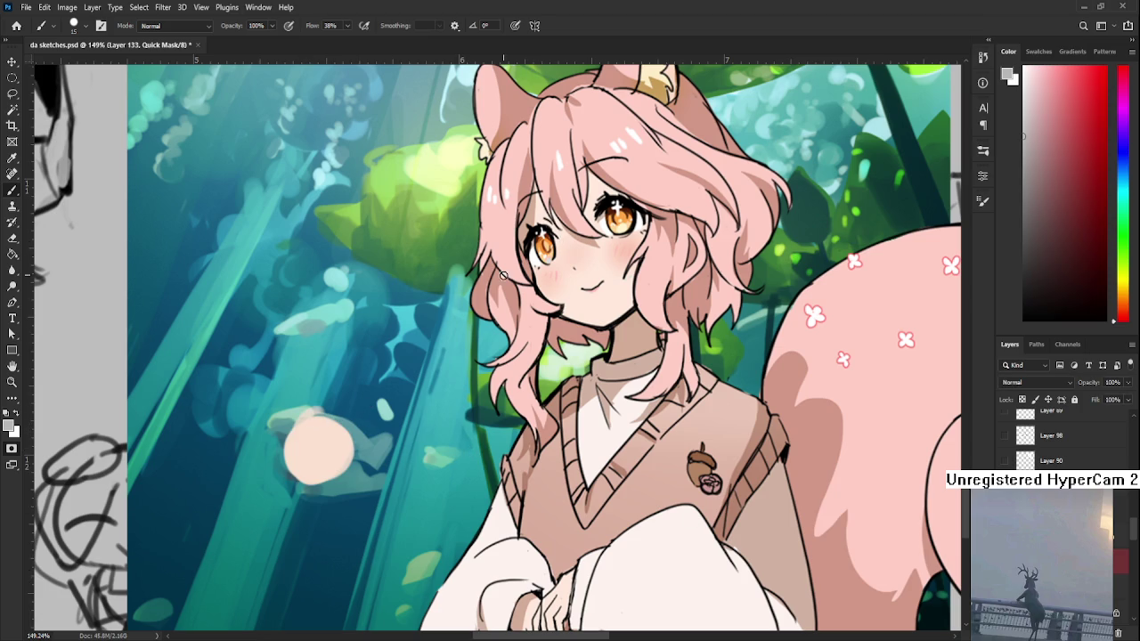
key("ctrl+t")
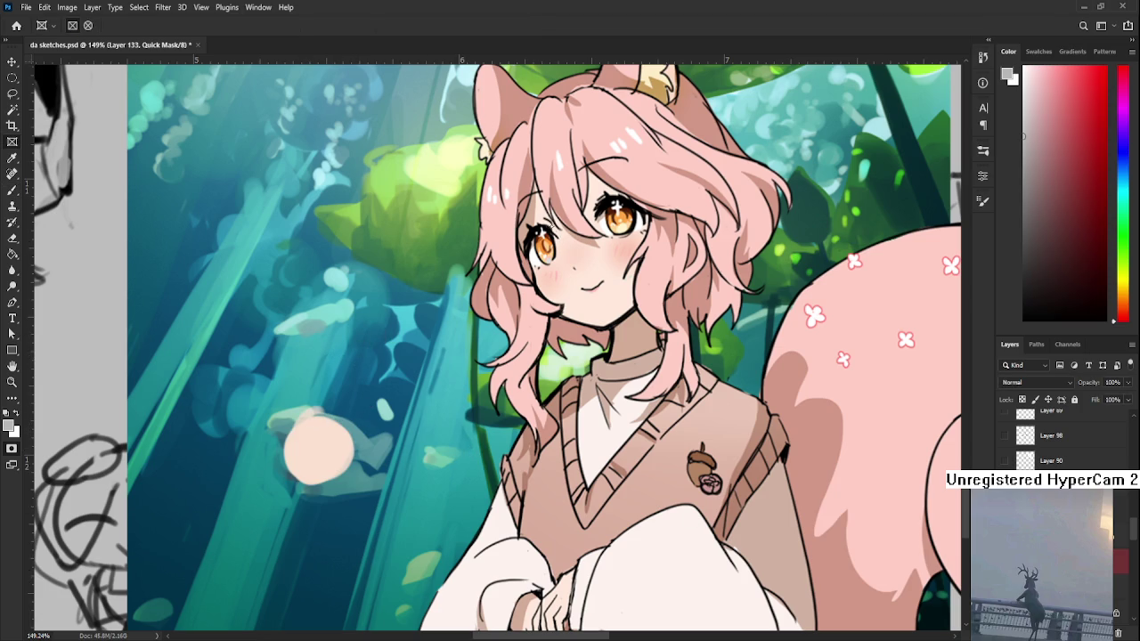
key("l")
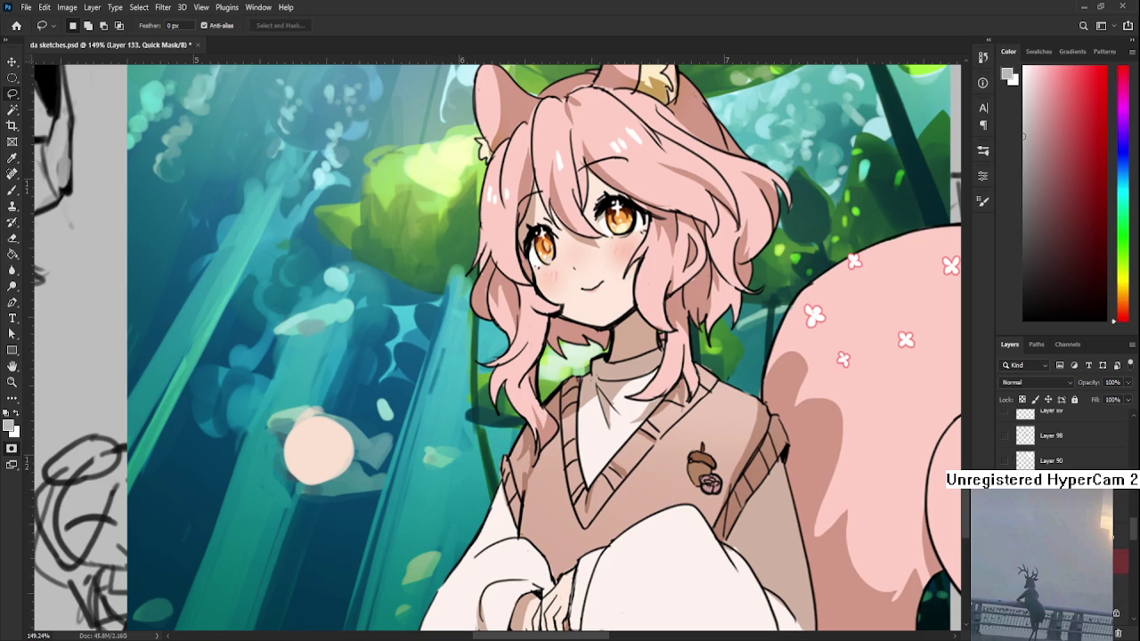
key("q")
key("b")
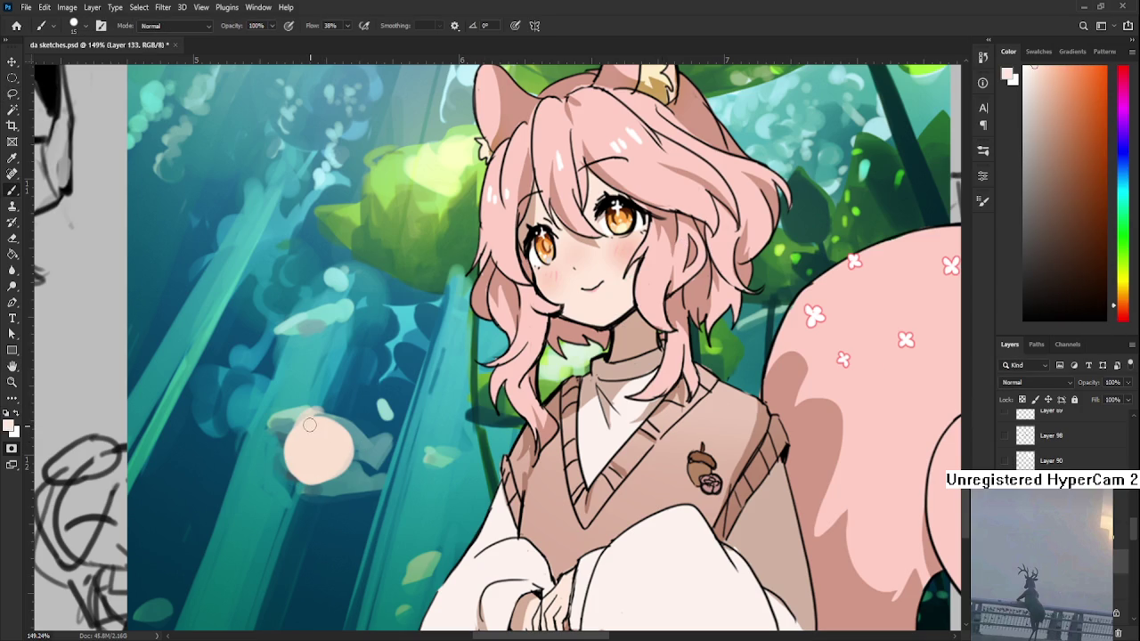
left_click(620, 179, "alt")
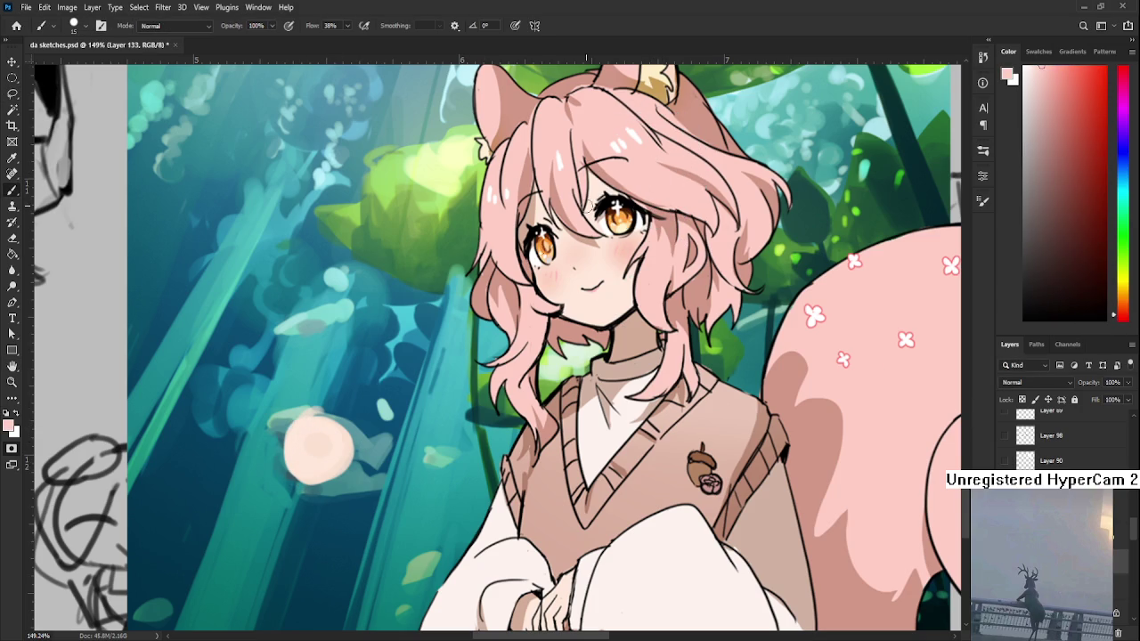
- Paint pink tufts and lobes around the peach blob with a smaller brush
mouse_move(307, 424)
left_mouse_down()
mouse_move(331, 450)
mouse_move(328, 440)
mouse_move(305, 452)
mouse_move(285, 445)
mouse_move(277, 431)
mouse_move(351, 433)
mouse_move(329, 411)
mouse_move(354, 433)
left_mouse_up()
key("ctrl+z")
key("bracketleft")
key("bracketleft")
key("ctrl+z")
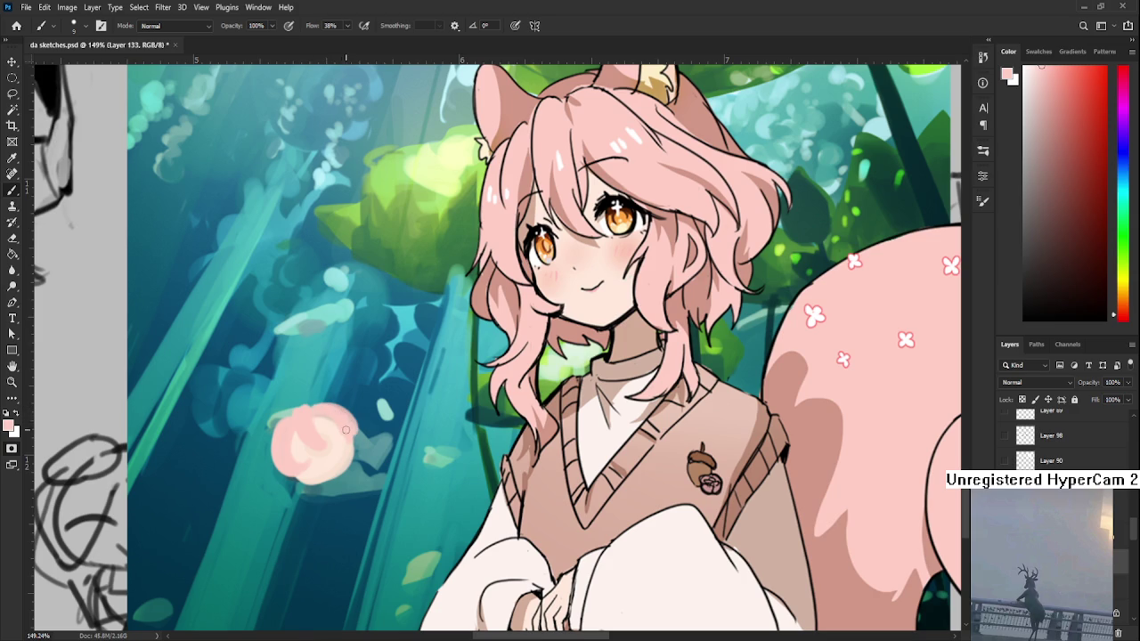
left_click_drag(280, 462, 269, 474)
left_click_drag(343, 415, 356, 406)
mouse_move(270, 419)
left_mouse_down()
mouse_move(262, 401)
mouse_move(267, 426)
mouse_move(262, 406)
mouse_move(281, 429)
mouse_move(275, 414)
mouse_move(321, 387)
mouse_move(286, 420)
mouse_move(304, 400)
left_mouse_up()
mouse_move(273, 470)
left_mouse_down()
mouse_move(297, 478)
mouse_move(278, 485)
mouse_move(296, 483)
left_mouse_up()
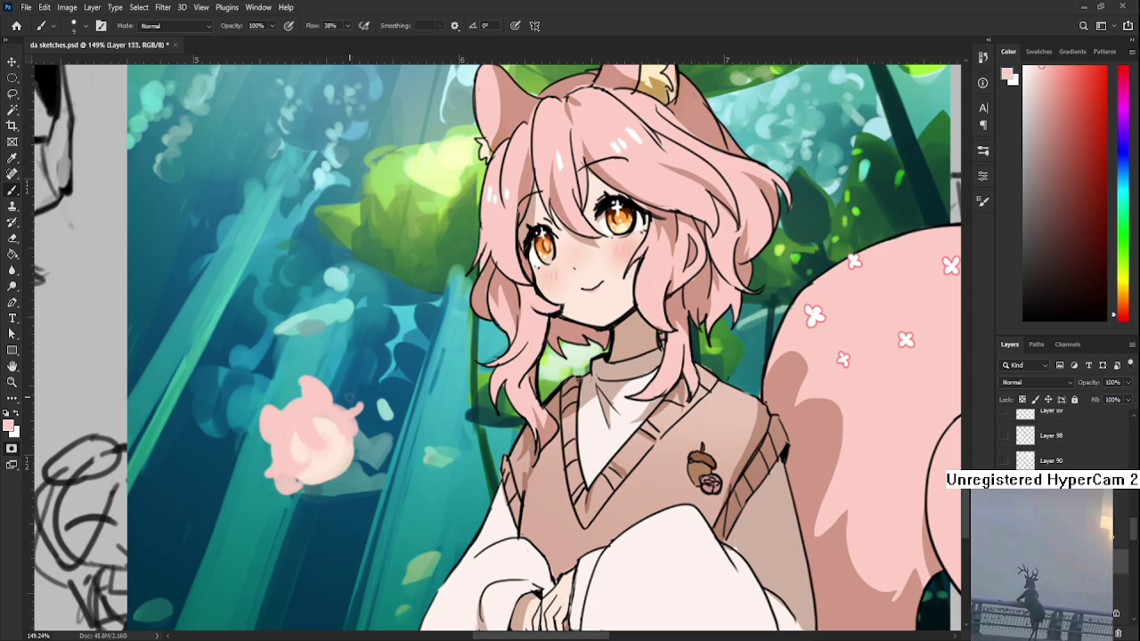
left_click_drag(333, 400, 359, 426)
- Shape a fuller curled tail on the figure in a lighter sampled pink
scroll(343, 451, "down", 3)
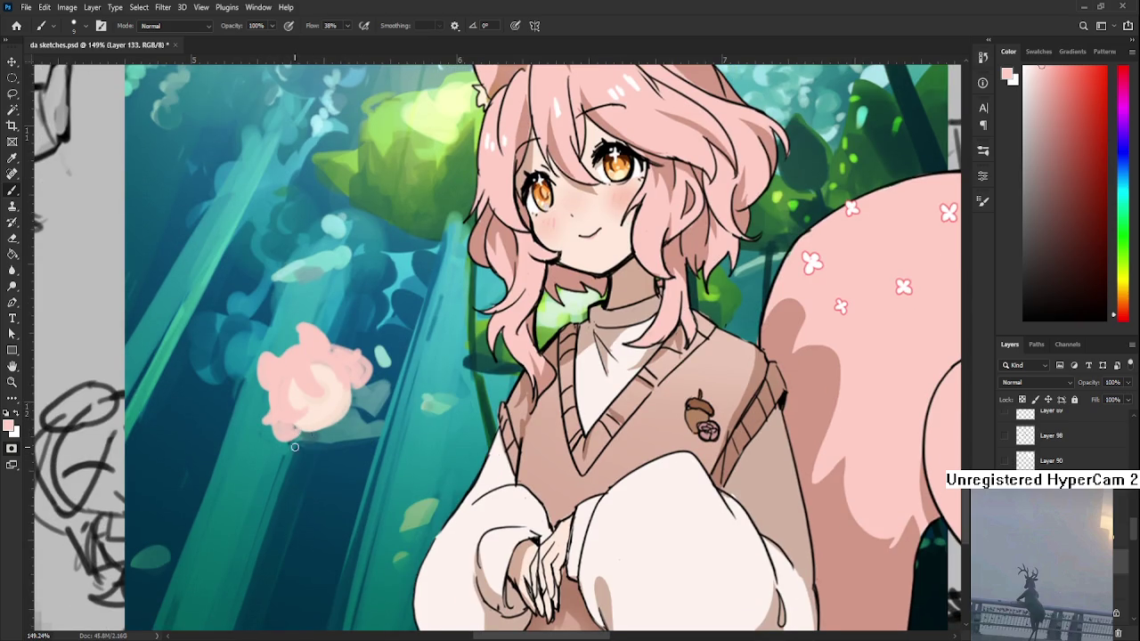
left_click_drag(287, 421, 308, 456)
mouse_move(349, 376)
left_mouse_down()
mouse_move(381, 396)
mouse_move(343, 389)
left_mouse_up()
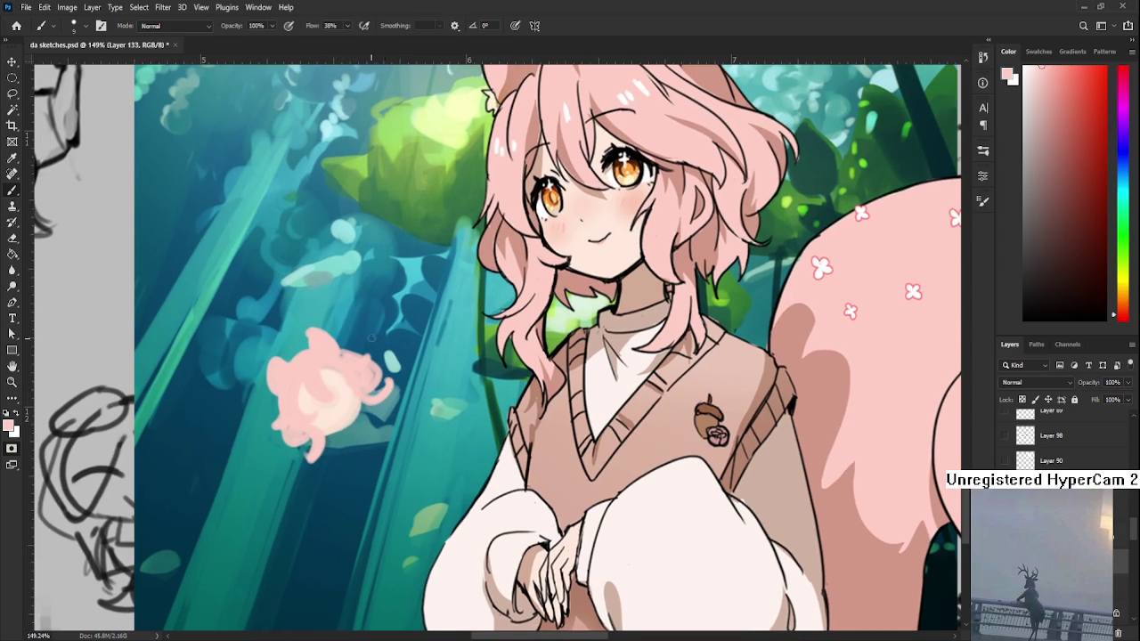
left_click(378, 379, "alt")
mouse_move(343, 420)
left_mouse_down()
mouse_move(376, 430)
mouse_move(356, 419)
mouse_move(378, 445)
mouse_move(379, 429)
mouse_move(341, 435)
left_mouse_up()
key("ctrl+z")
left_click(374, 427, "alt")
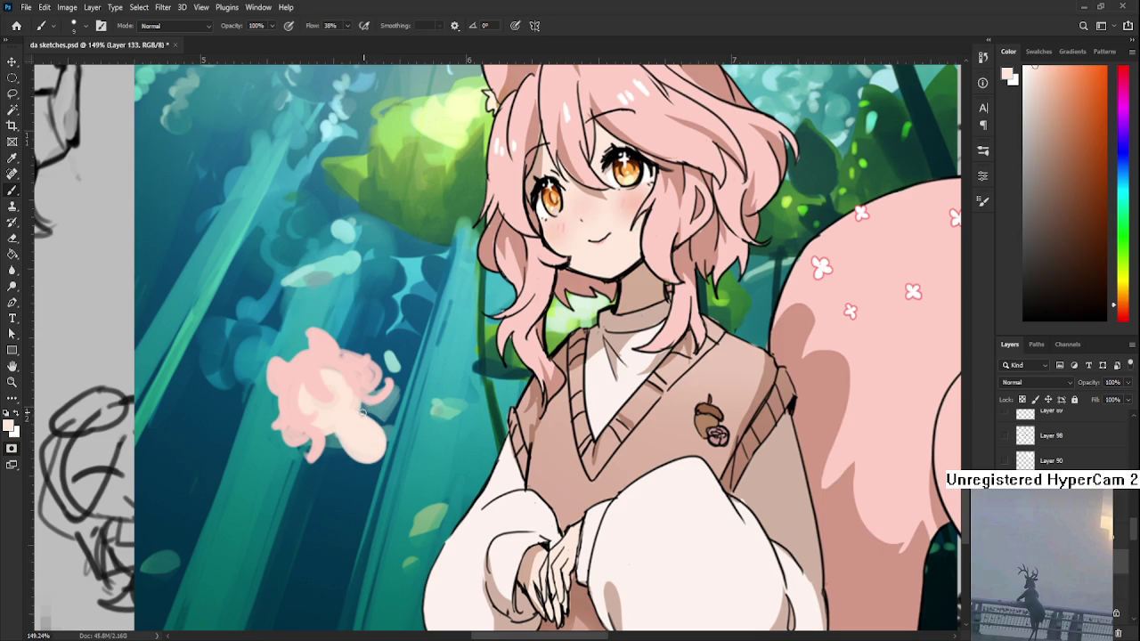
scroll(378, 440, "down", 1)
mouse_move(379, 441)
left_mouse_down()
mouse_move(361, 433)
mouse_move(395, 415)
left_mouse_up()
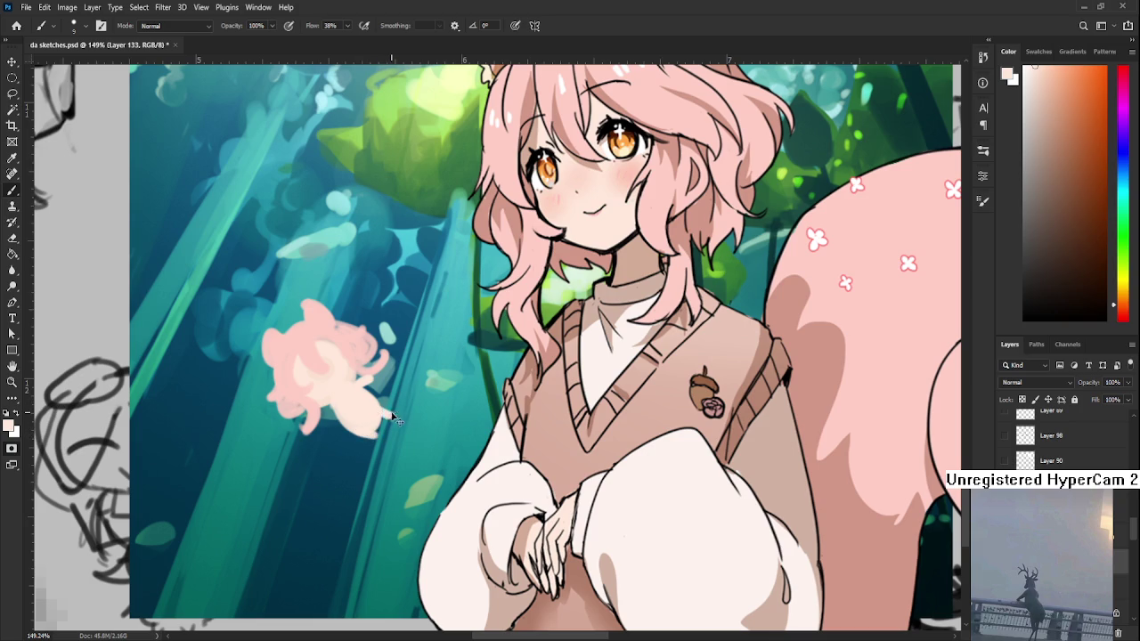
- Sample the vest's brown and paint shading on the small pink figure
left_click(309, 354, "alt")
left_click(564, 398, "alt")
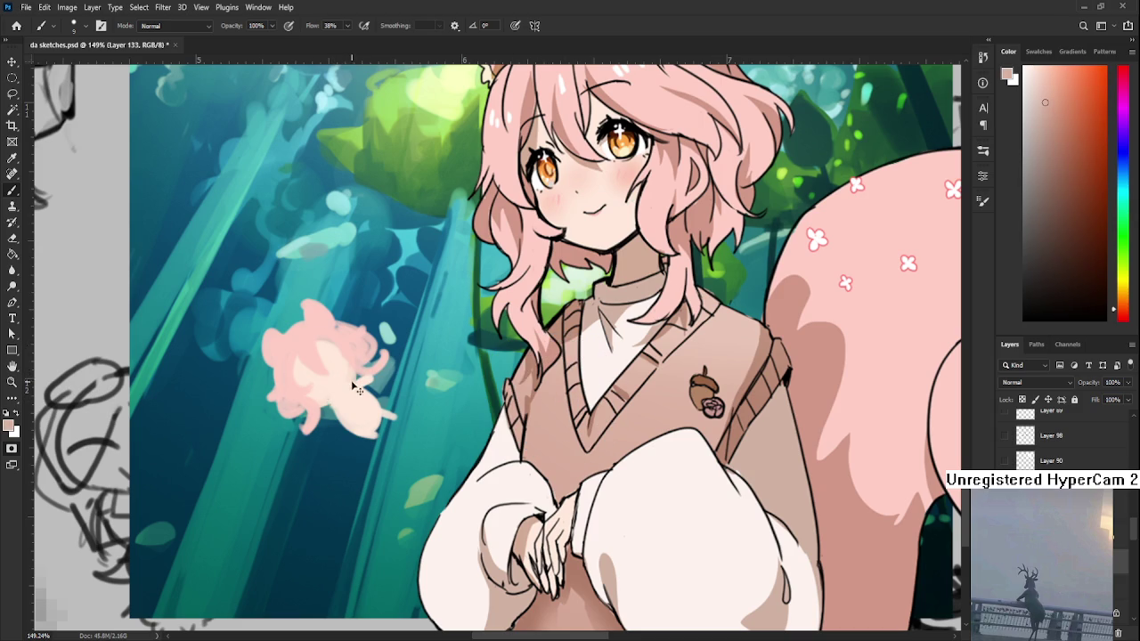
mouse_move(330, 403)
left_mouse_down()
mouse_move(335, 415)
mouse_move(346, 388)
mouse_move(369, 425)
mouse_move(356, 413)
left_mouse_up()
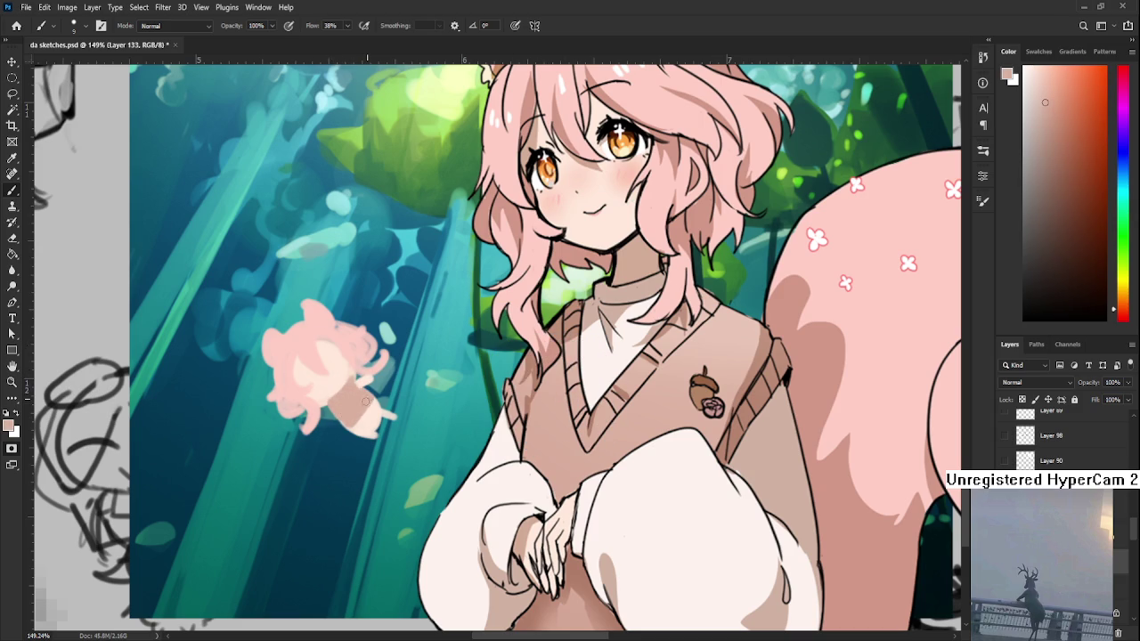
scroll(649, 350, "down", 5)
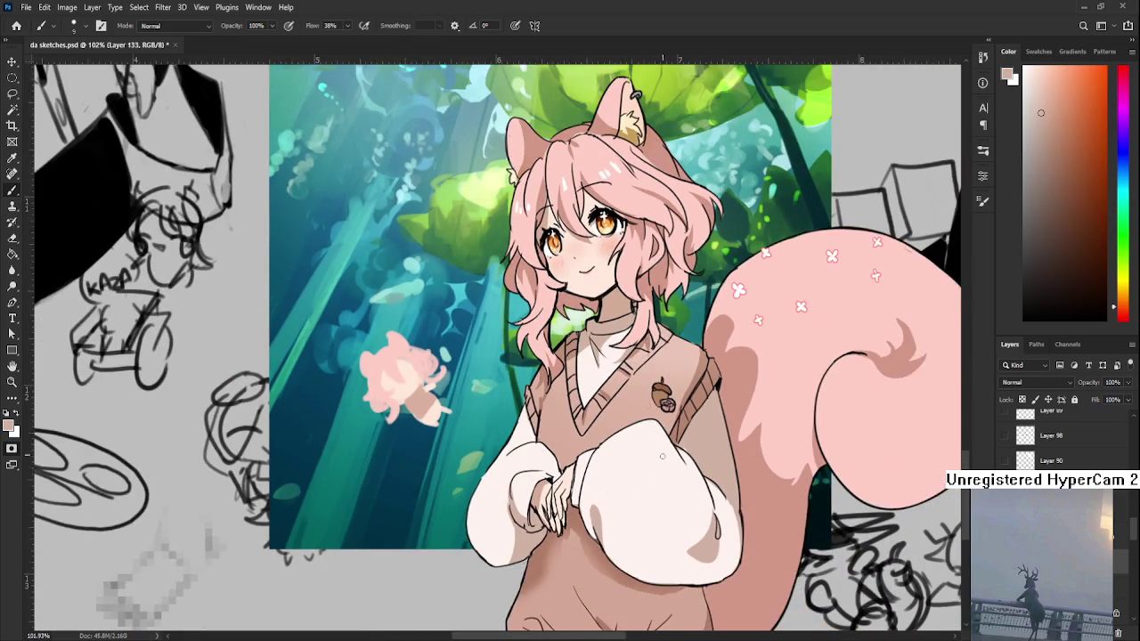
- Scale the squirrel-girl layer down to about 90.4% and apply it
scroll(648, 350, "down", 2)
key("q")
key("ctrl+t")
scroll(860, 452, "down", 1)
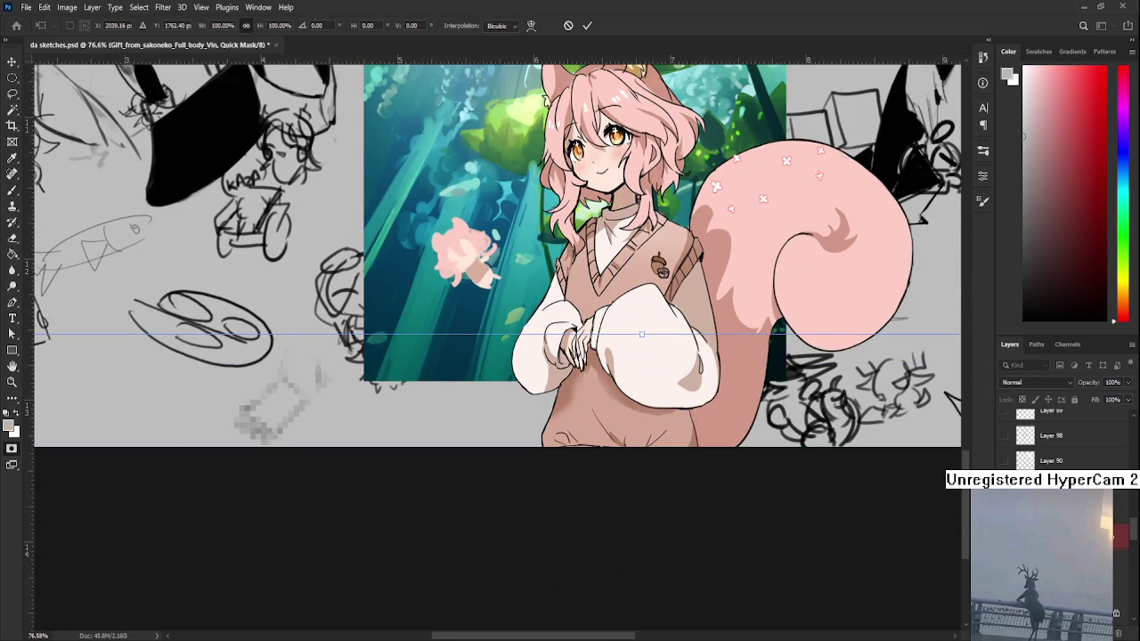
key("Escape")
key("alt+bracketleft")
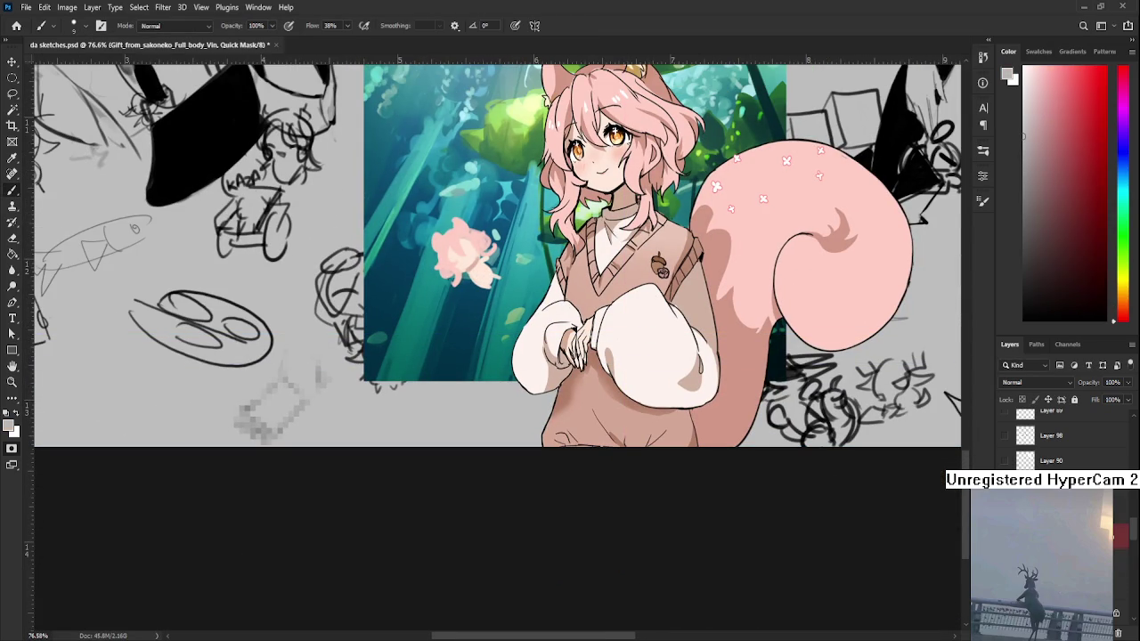
key("ctrl+t")
scroll(675, 427, "down", 1)
left_click_drag(638, 440, 638, 304)
scroll(840, 475, "down", 1)
key("Return")
scroll(840, 475, "down", 2)
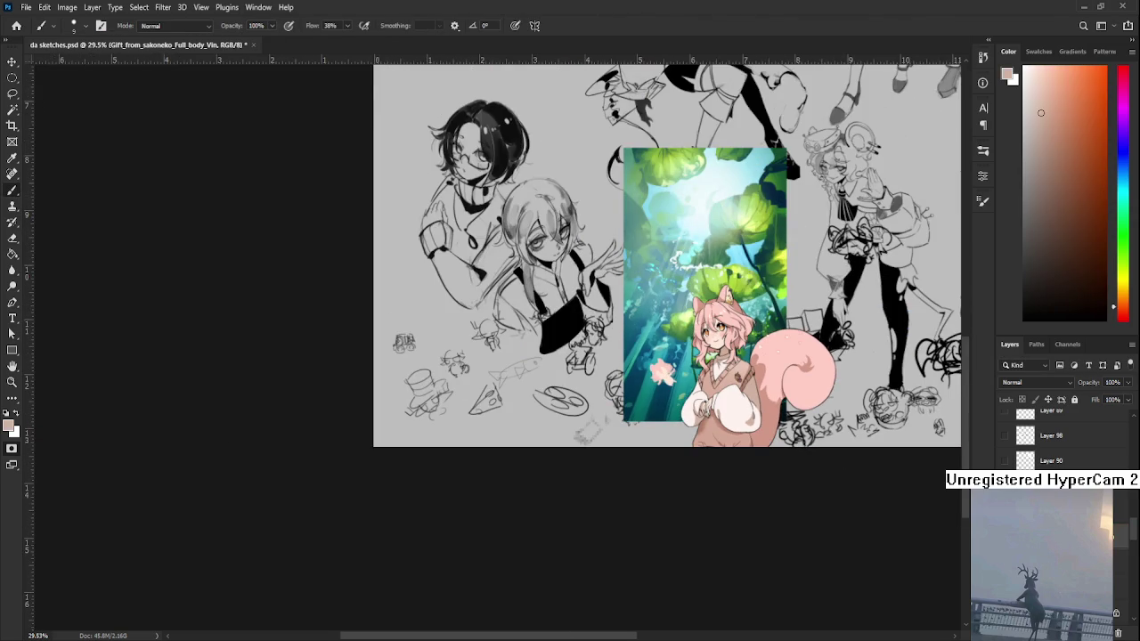
- Switch between the squirrel-girl layer and Layer 133, trying and cancelling a move of the girl
key("alt+bracketleft")
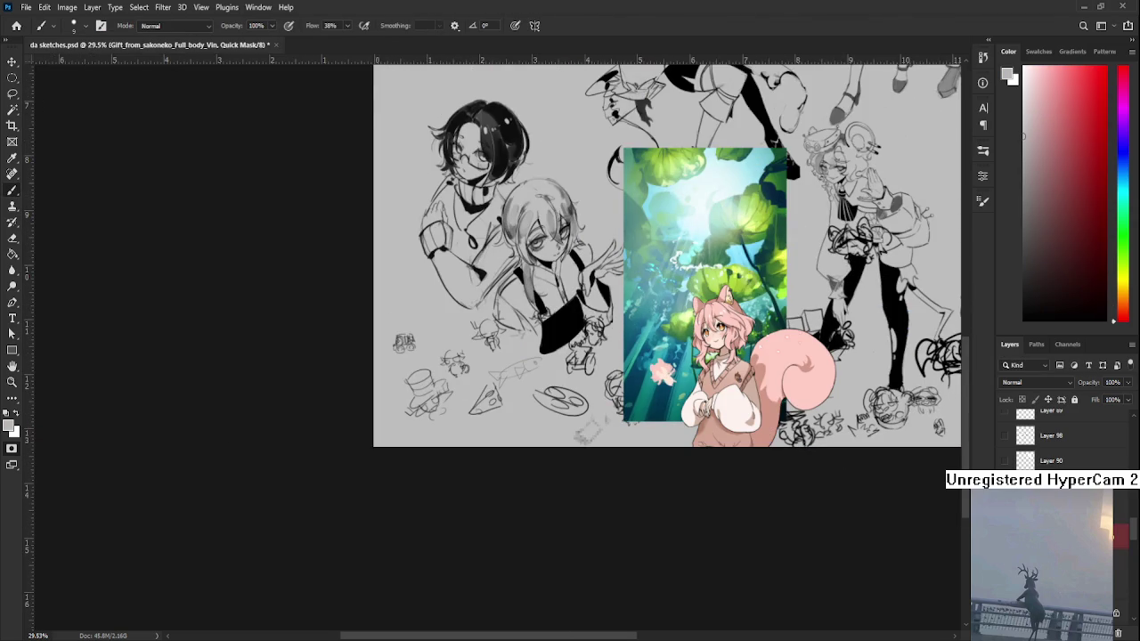
key("q")
key("q")
key("l")
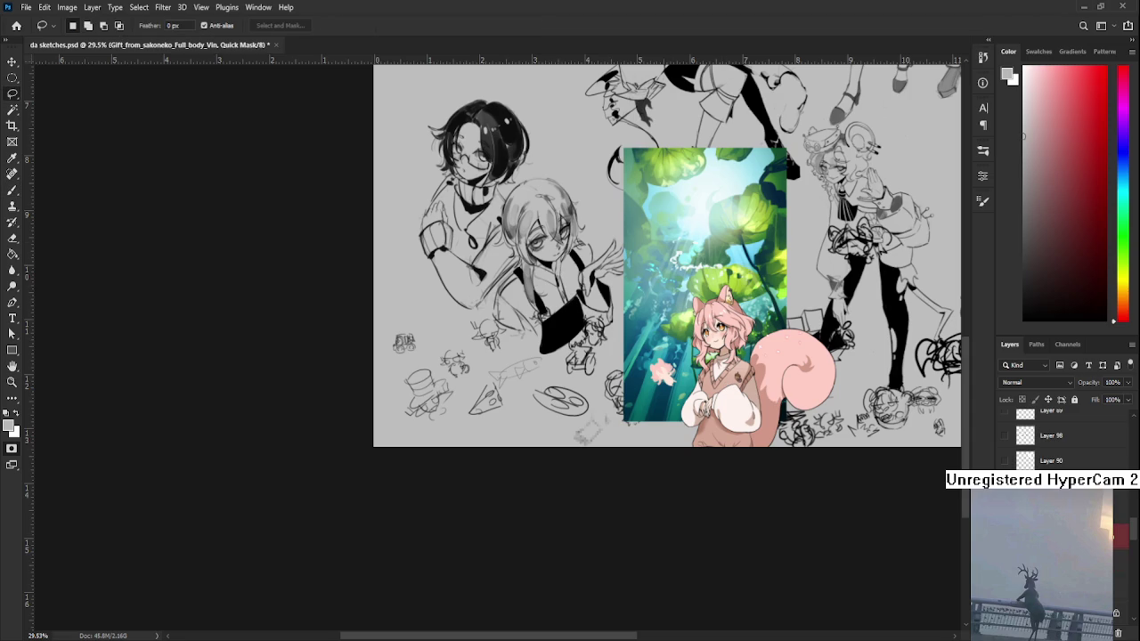
key("alt+bracketleft")
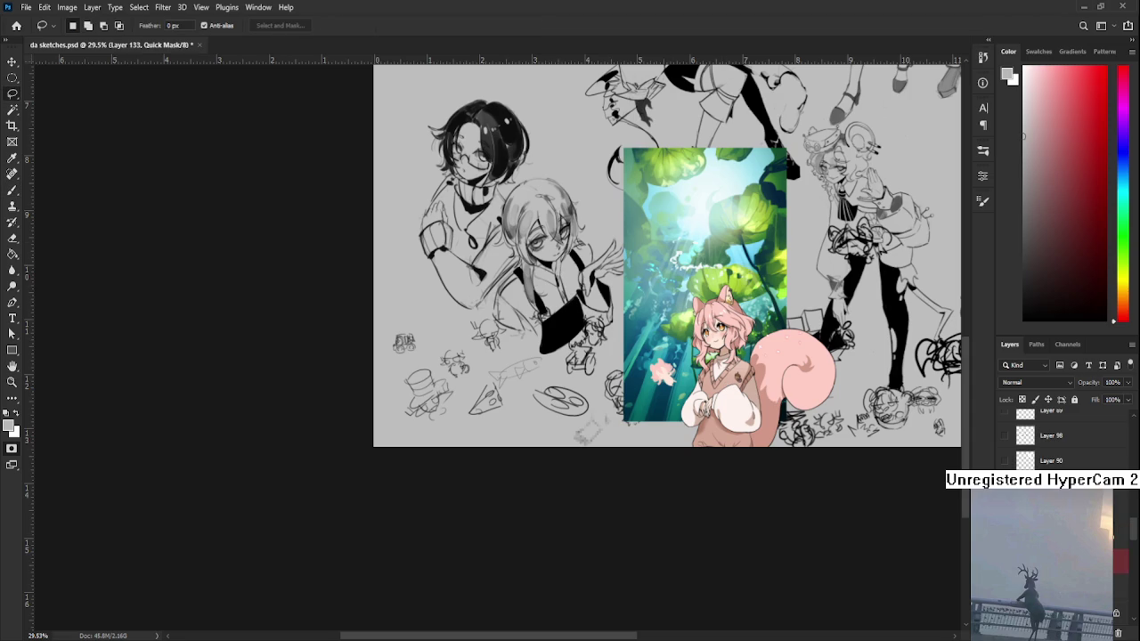
key("alt+bracketright")
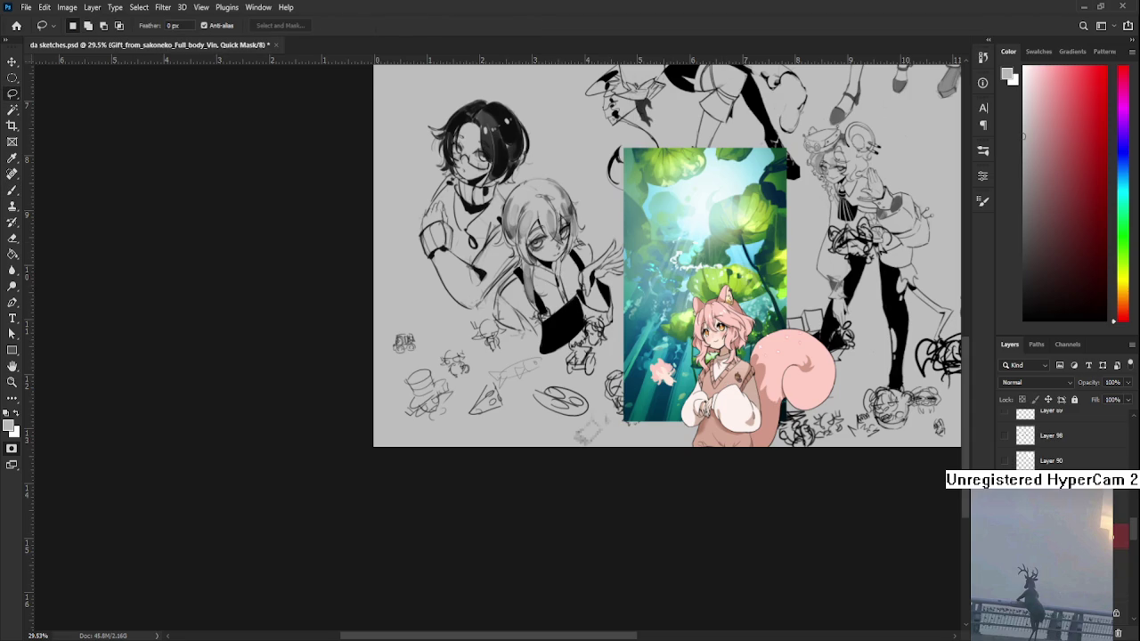
key("ctrl+t")
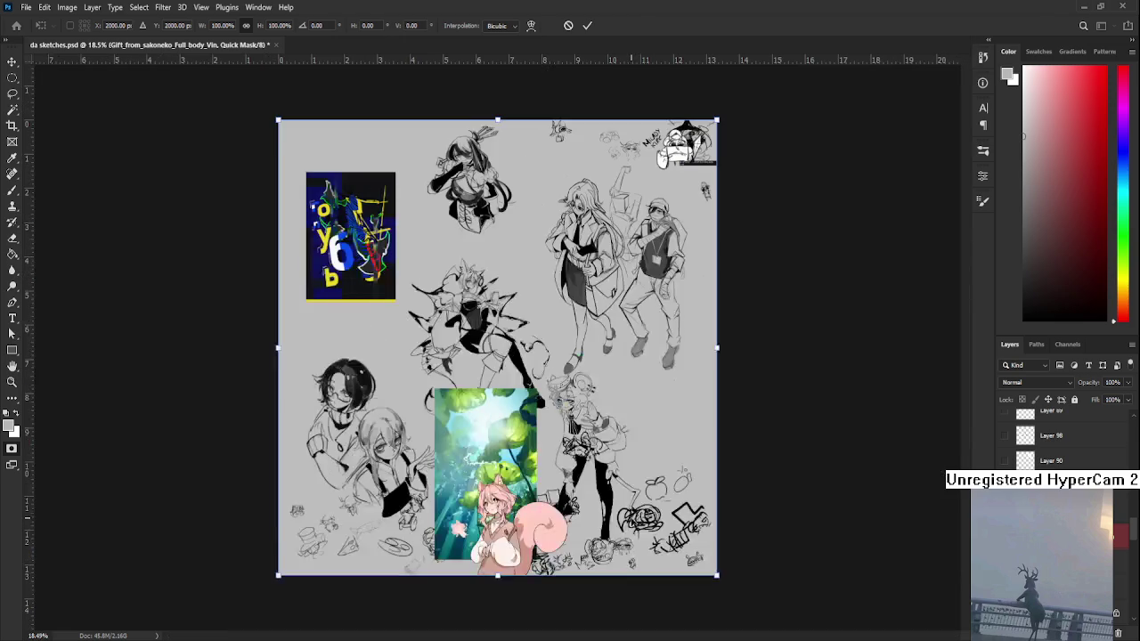
left_click_drag(581, 472, 784, 388)
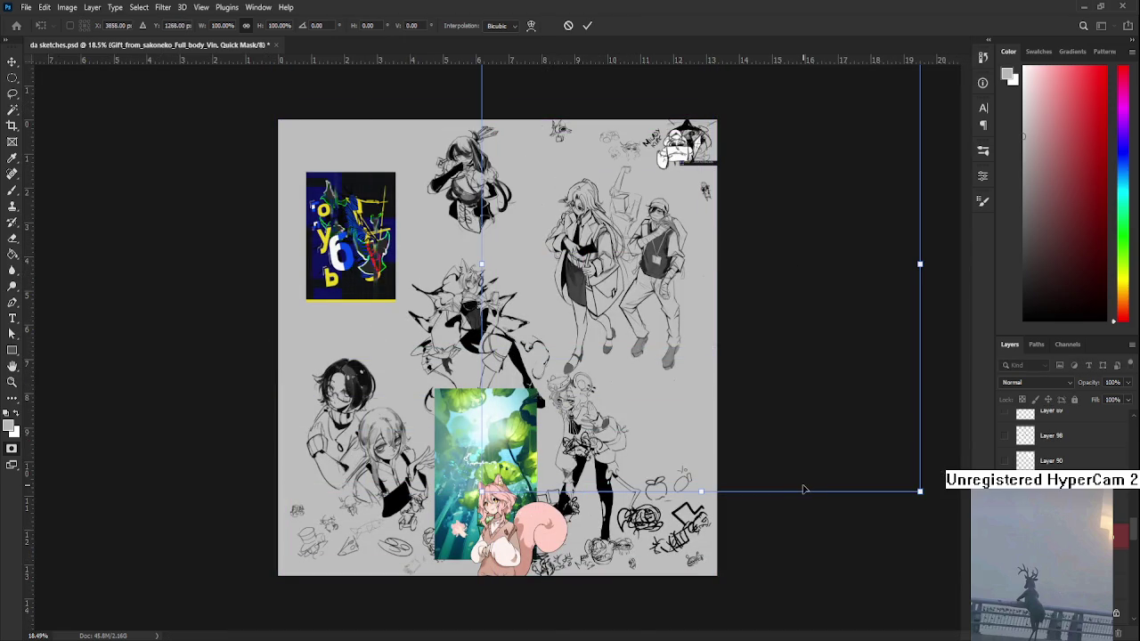
key("Escape")
key("alt+bracketleft")
key("alt+bracketleft")
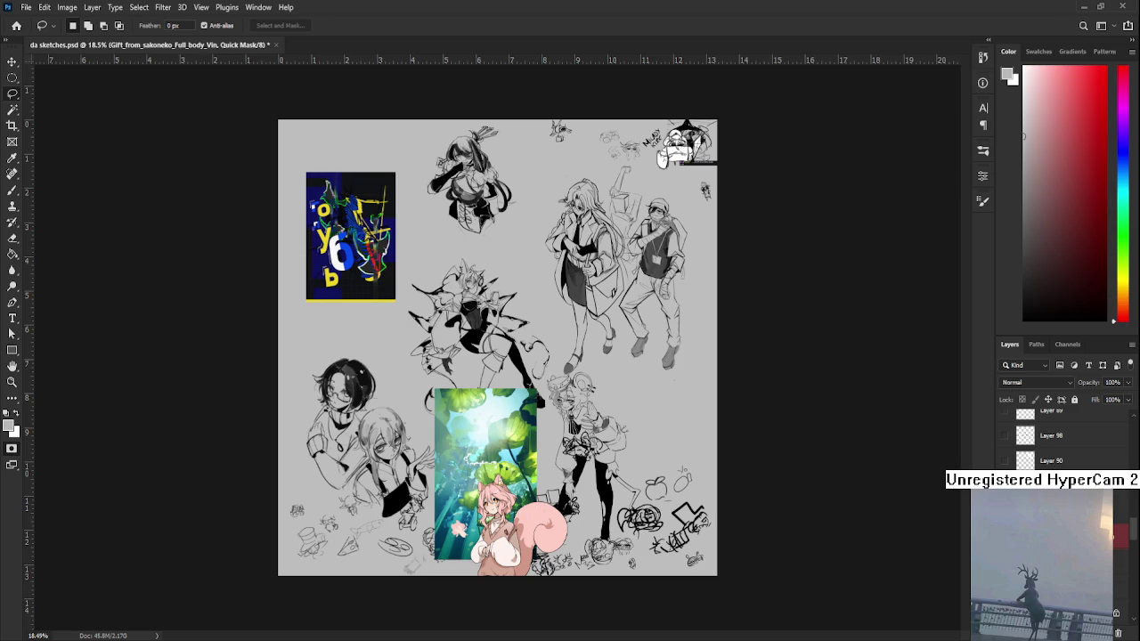
- Duplicate the squirrel-girl layer, undo the extra duplicates, and select the copy
key("ctrl+j")
key("q")
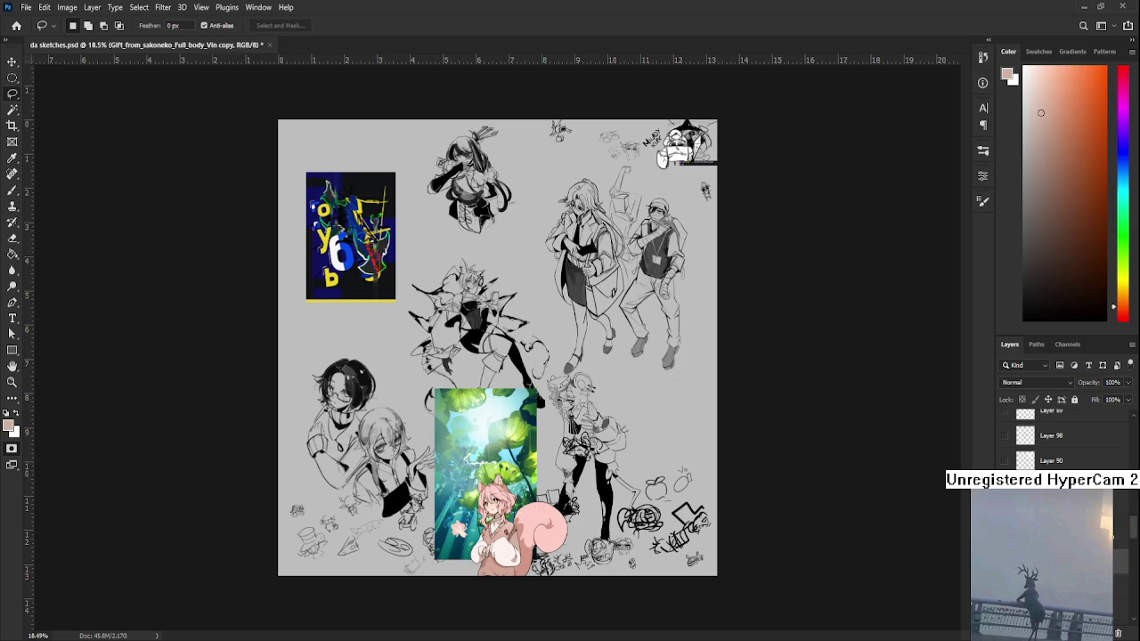
key("ctrl+shift+alt+n")
key("q")
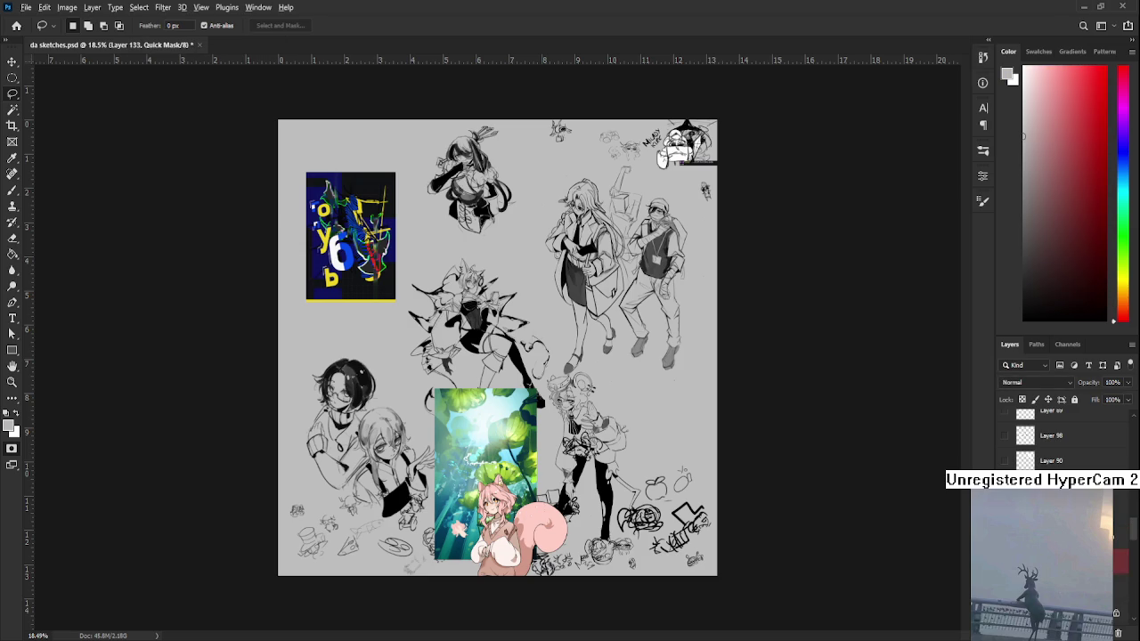
key("ctrl+j")
key("q")
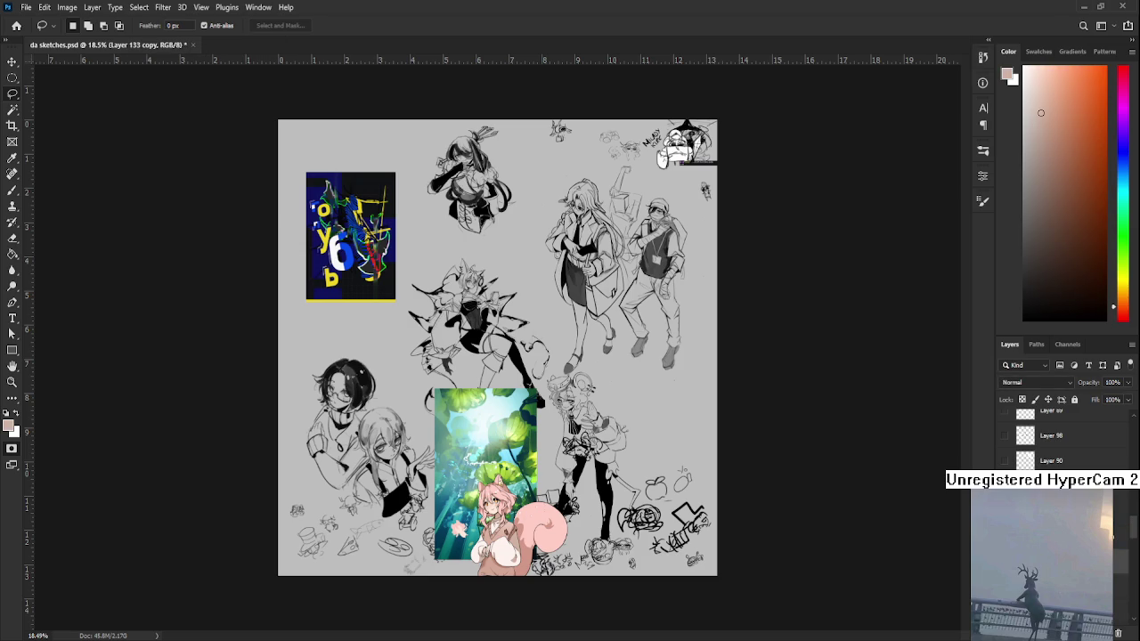
key("ctrl+z")
key("ctrl+z")
key("ctrl+z")
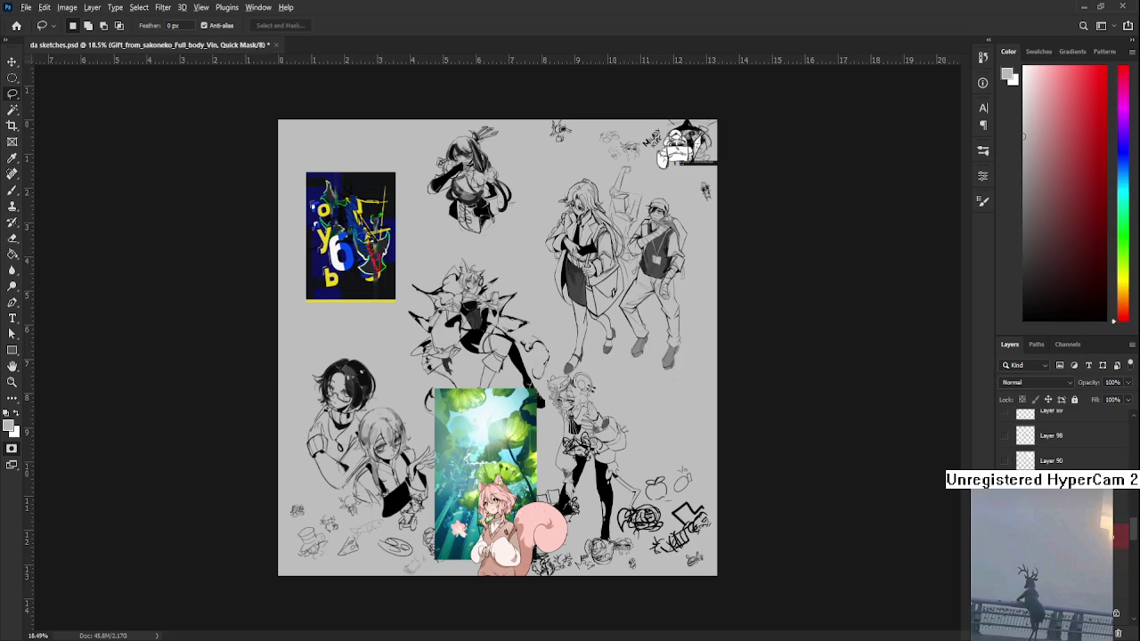
key("ctrl+z")
key("ctrl+z")
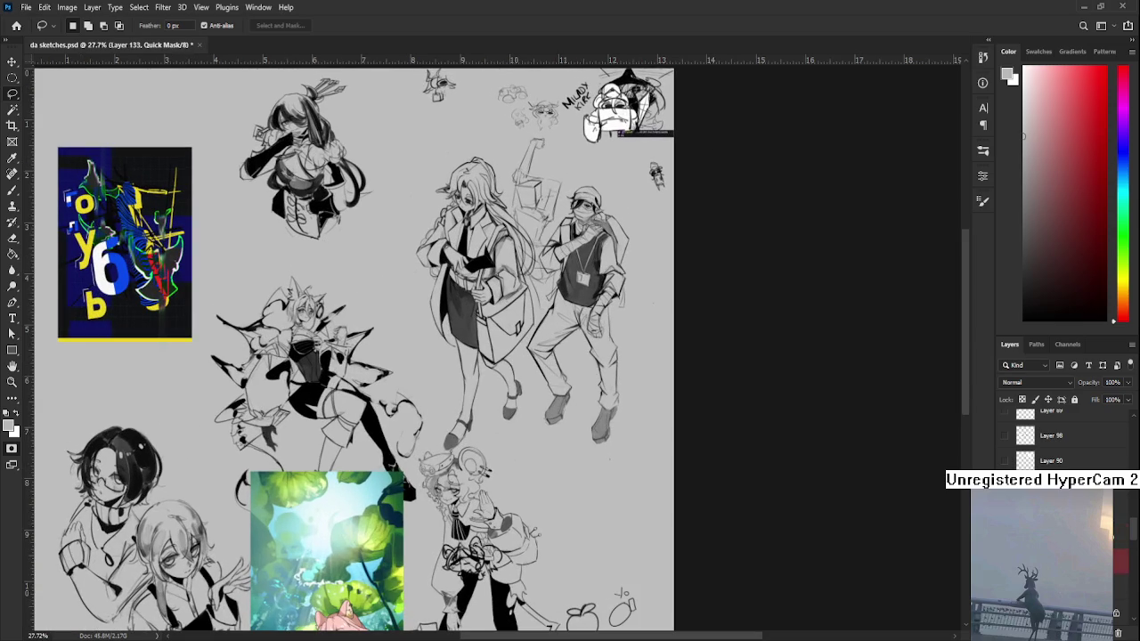
key("ctrl+z")
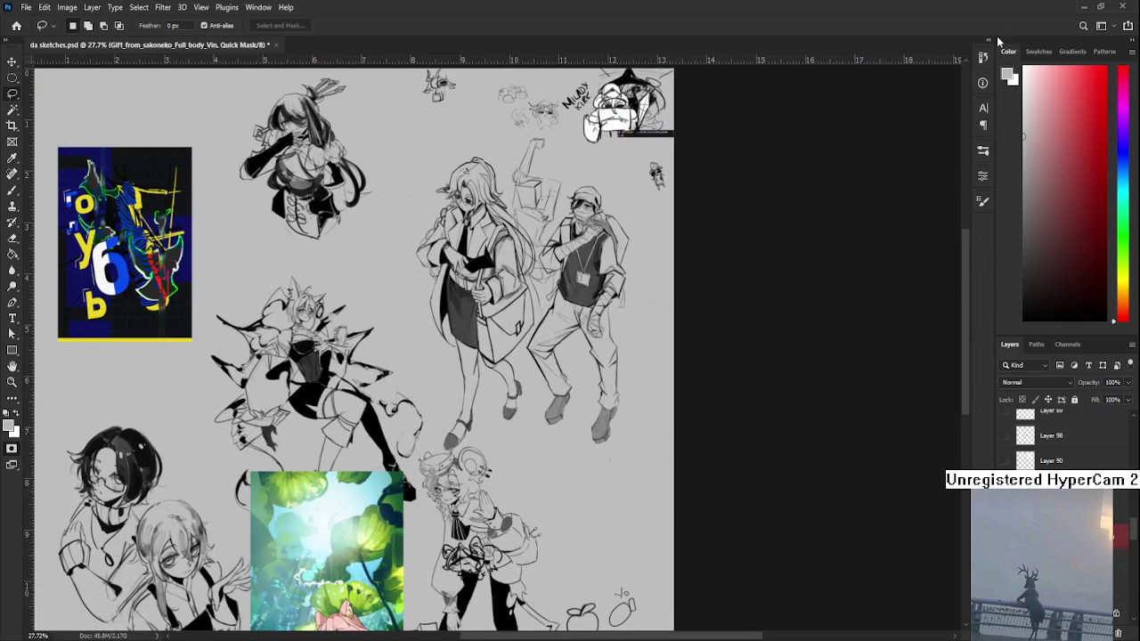
key("ctrl+z")
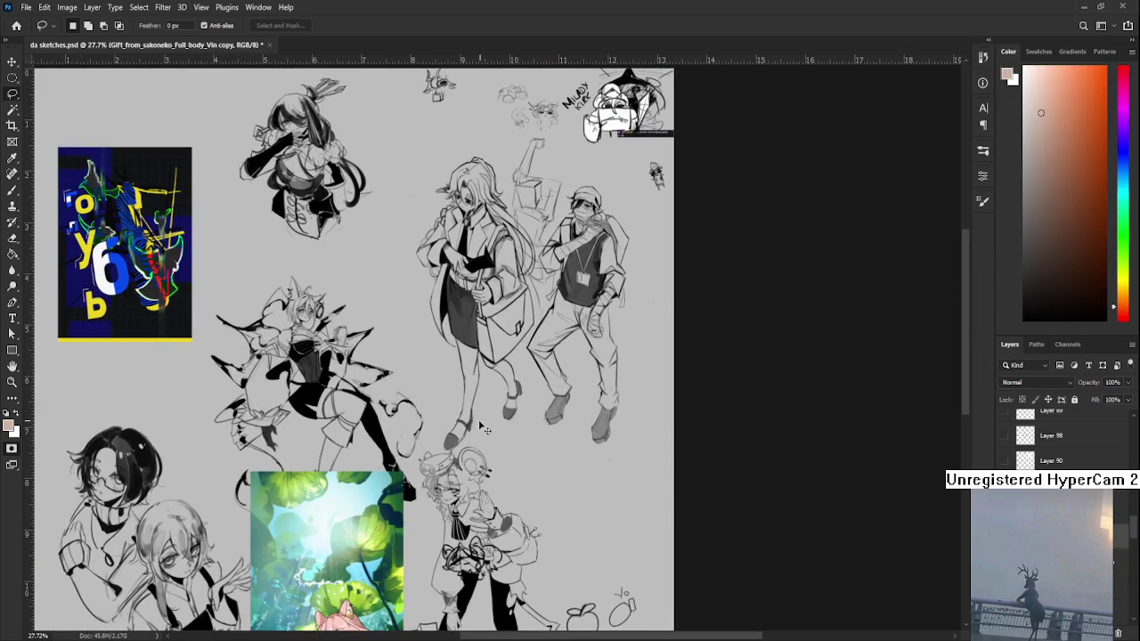
scroll(503, 409, "down", 5)
key("ctrl+t")
- Move the girl copy up and right into a full-body position and enter Quick Mask
left_click_drag(580, 462, 642, 275)
key("Return")
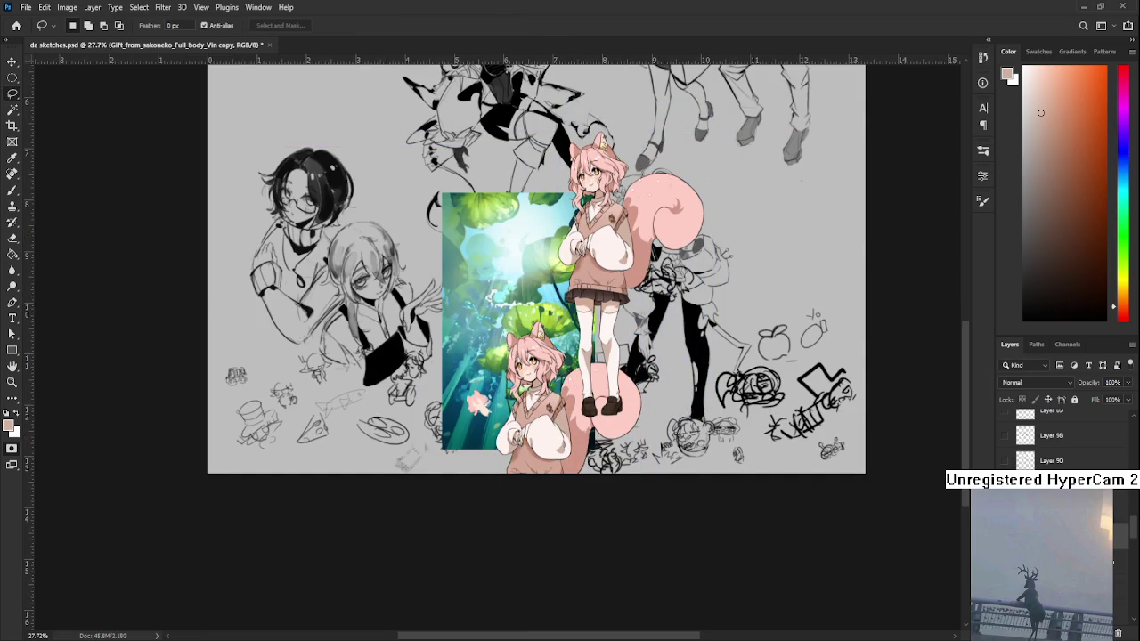
key("q")
key("q")
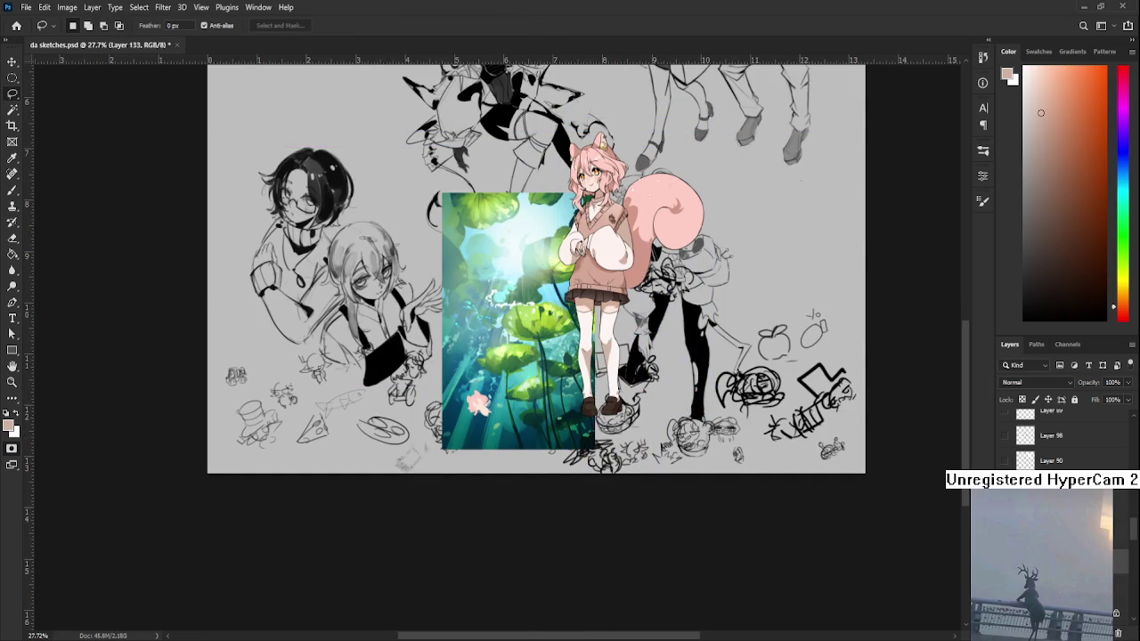
scroll(383, 399, "up", 3)
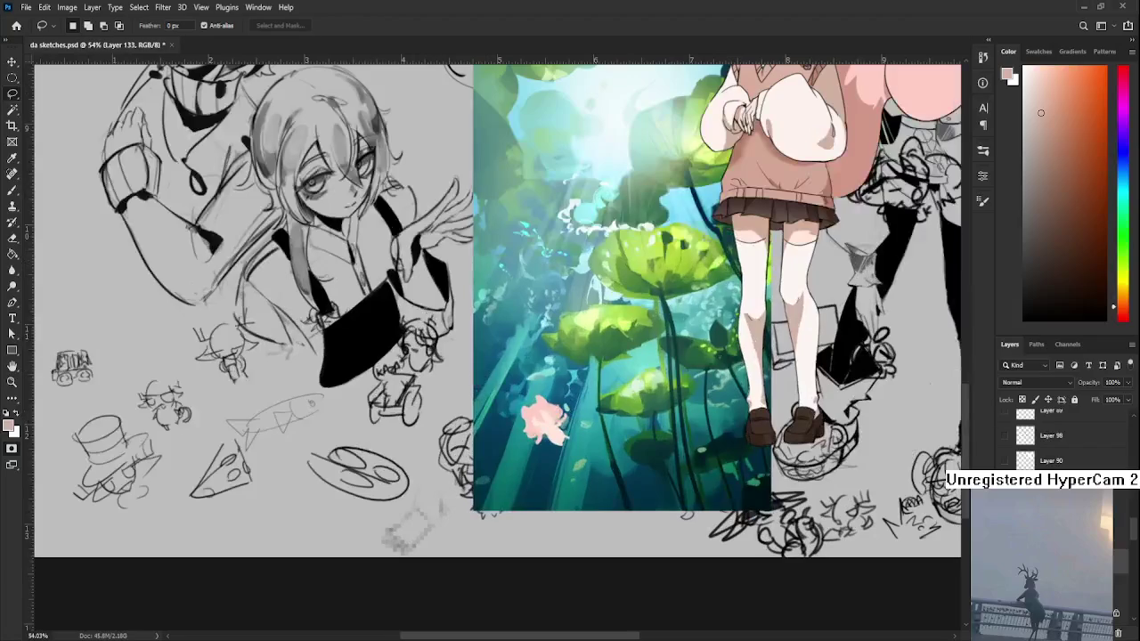
- Mark a small patch beside the girl's hair with the brush and scroll the view
key("ctrl+z")
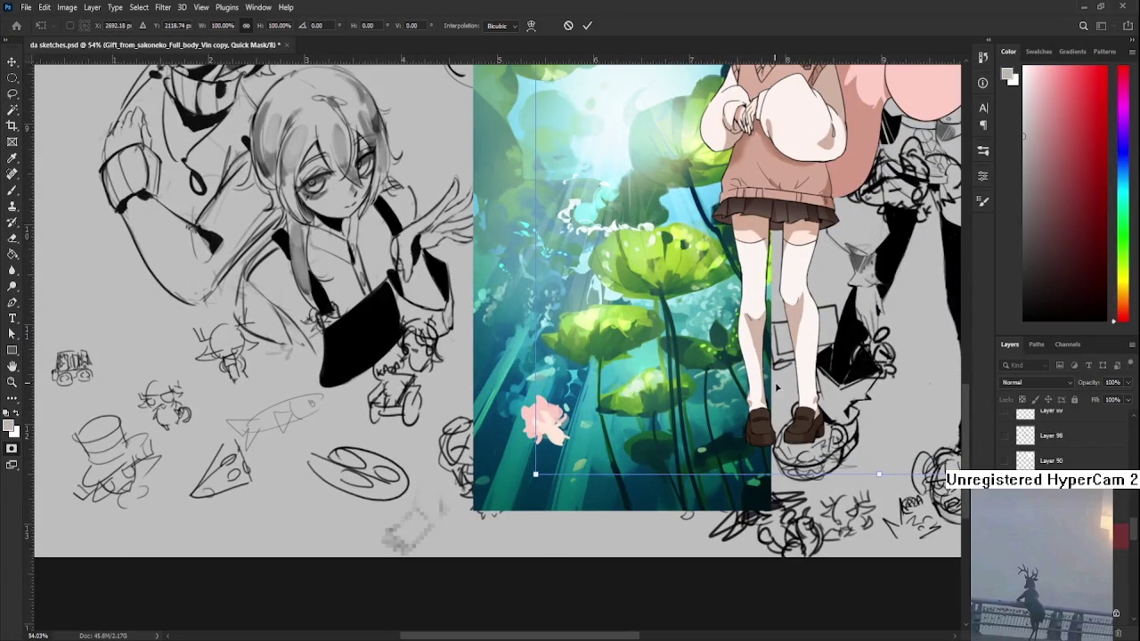
scroll(676, 347, "up", 5)
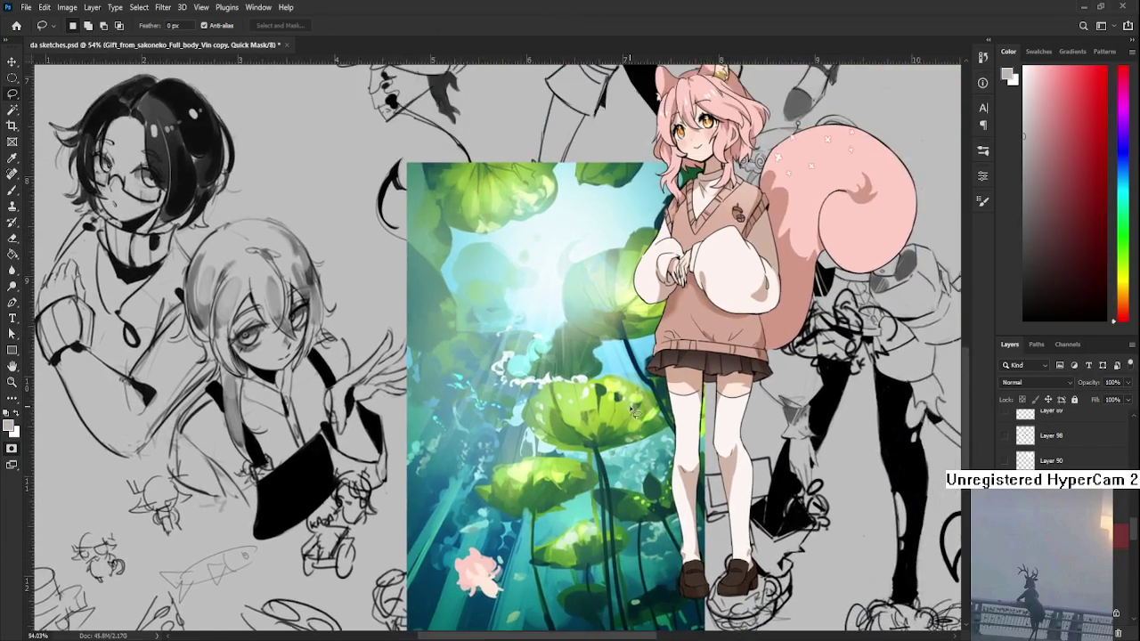
key("b")
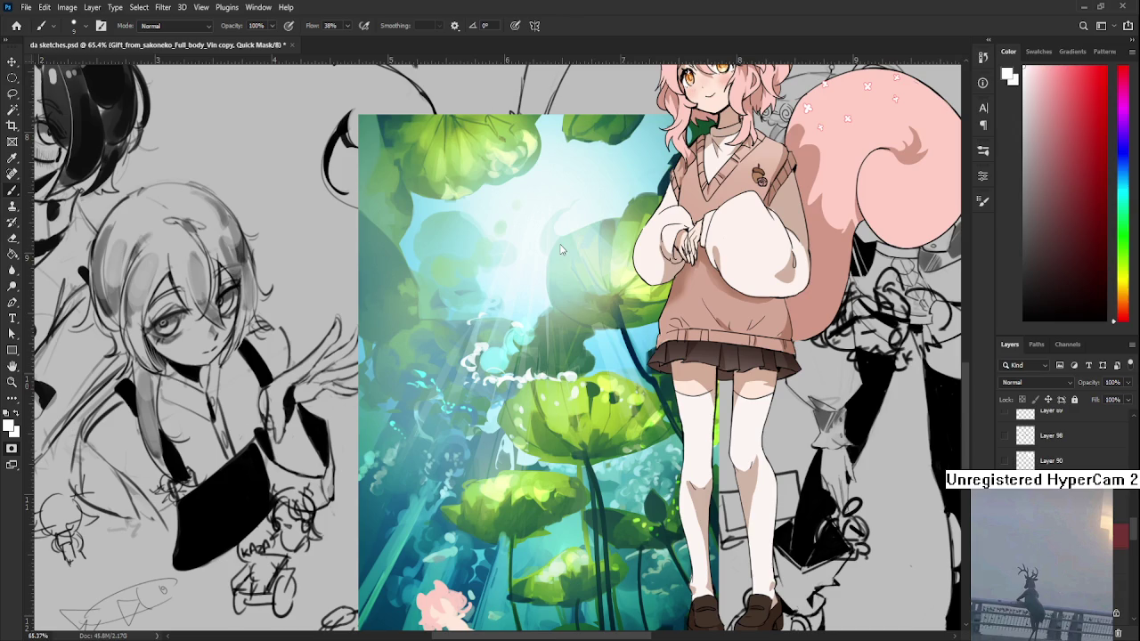
left_click(727, 360)
scroll(643, 368, "down", 1)
scroll(621, 313, "down", 1)
scroll(624, 322, "up", 1)
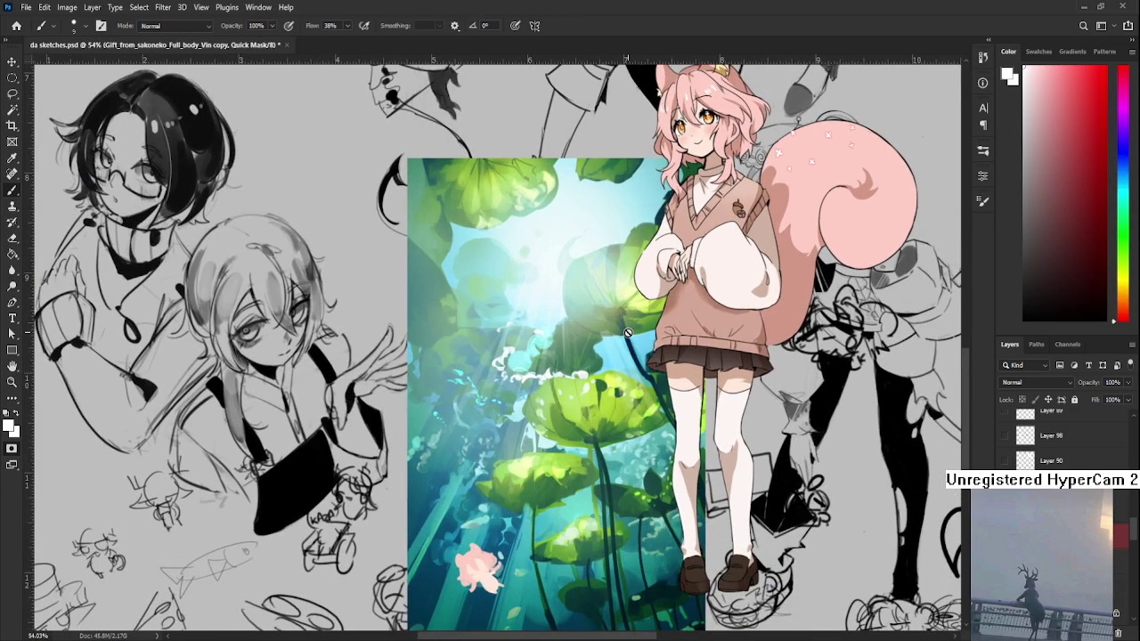
scroll(610, 324, "up", 1)
scroll(641, 436, "up", 1)
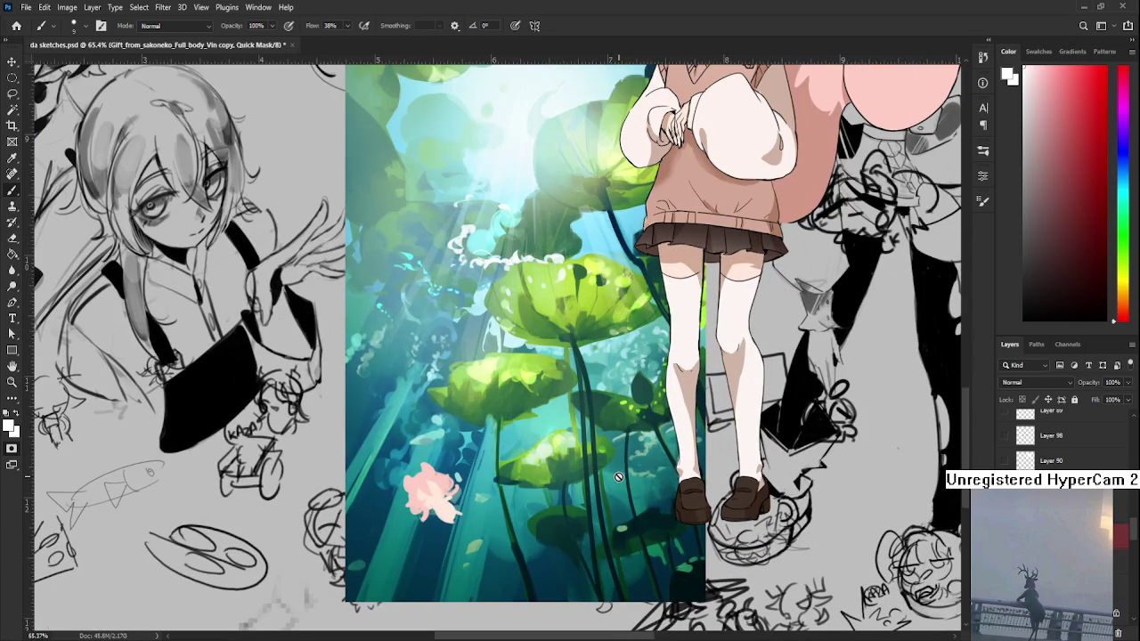
key("ctrl+comma")
key("ctrl+comma")
left_click(682, 232)
scroll(1059, 436, "up", 5)
left_click(1059, 460)
left_click(1005, 436)
left_click(1004, 436)
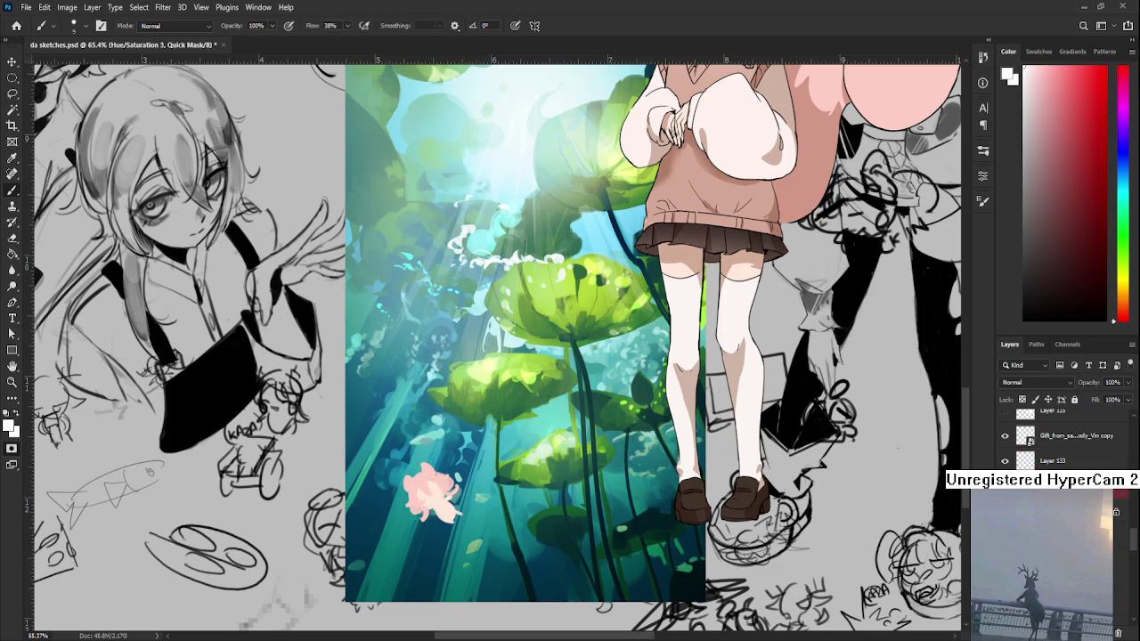
left_click(1056, 438)
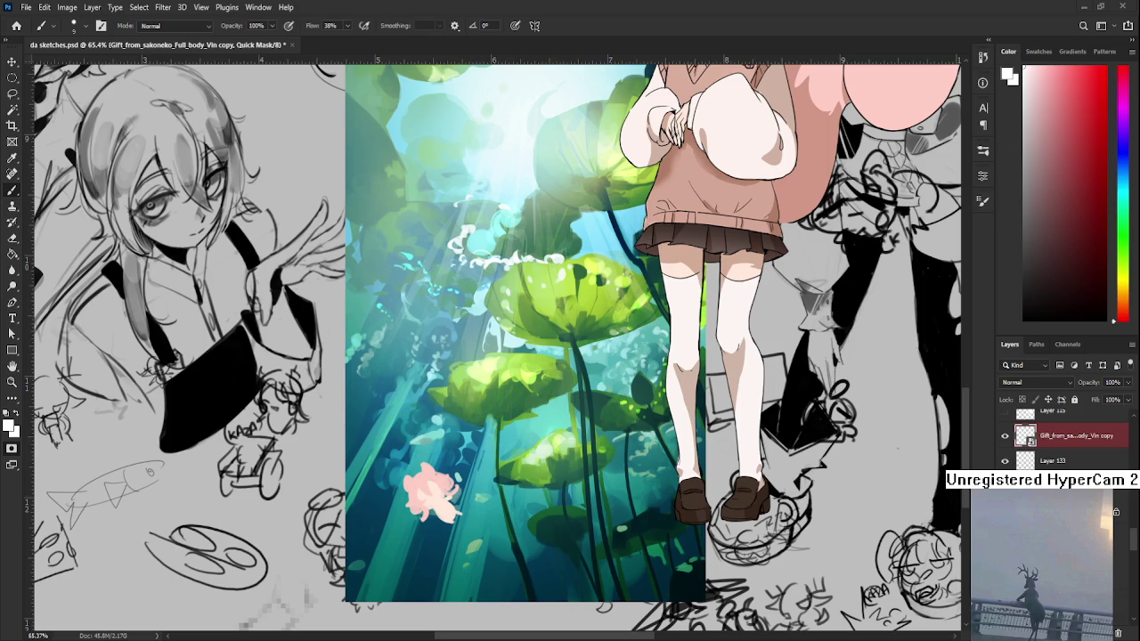
left_click(1004, 435)
left_click(1005, 436)
key("q")
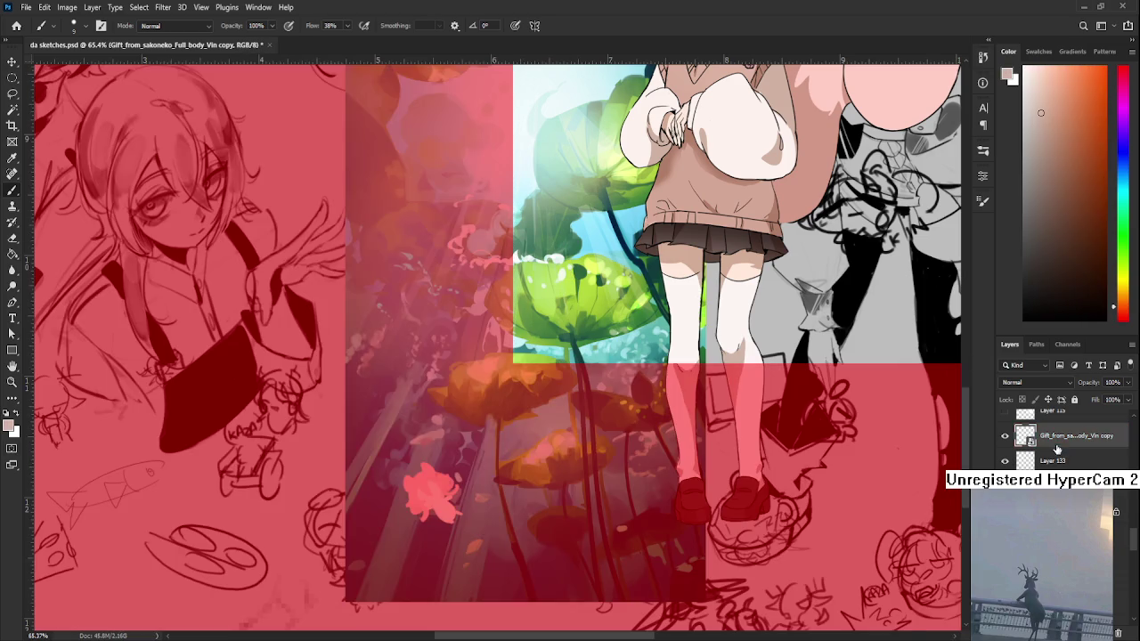
- Sample the skirt's dark brown, select Layer 133, and frame the swimmer in view
key("l")
left_click_drag(687, 212, 621, 479)
scroll(621, 479, "up", 2, "alt")
scroll(619, 427, "down", 3)
scroll(616, 383, "down", 3)
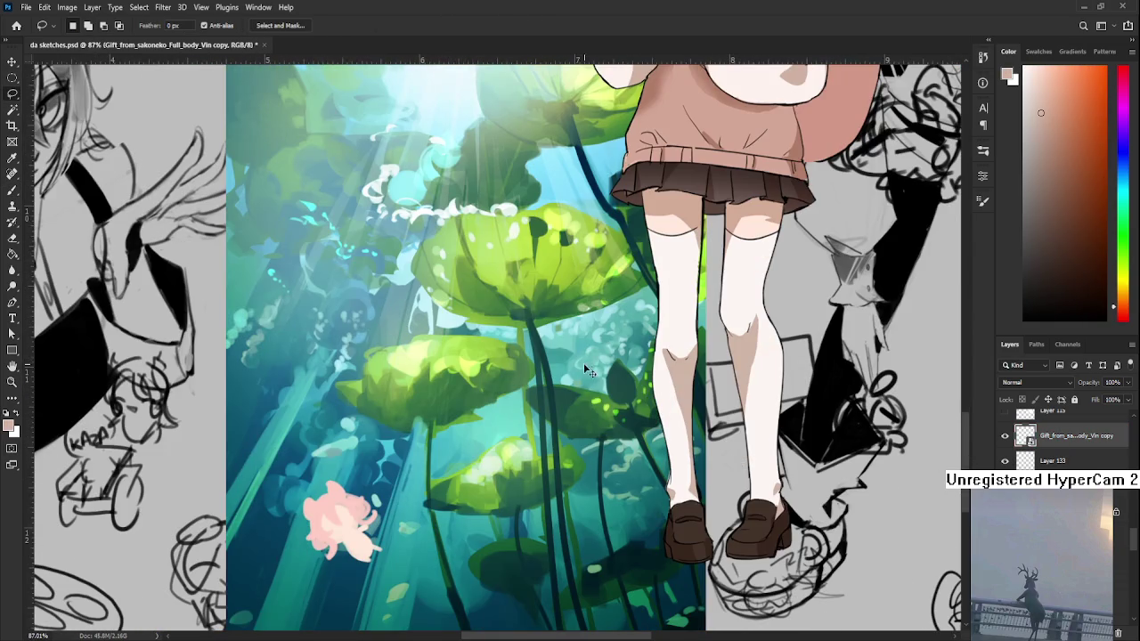
scroll(617, 372, "up", 3)
scroll(617, 371, "down", 3)
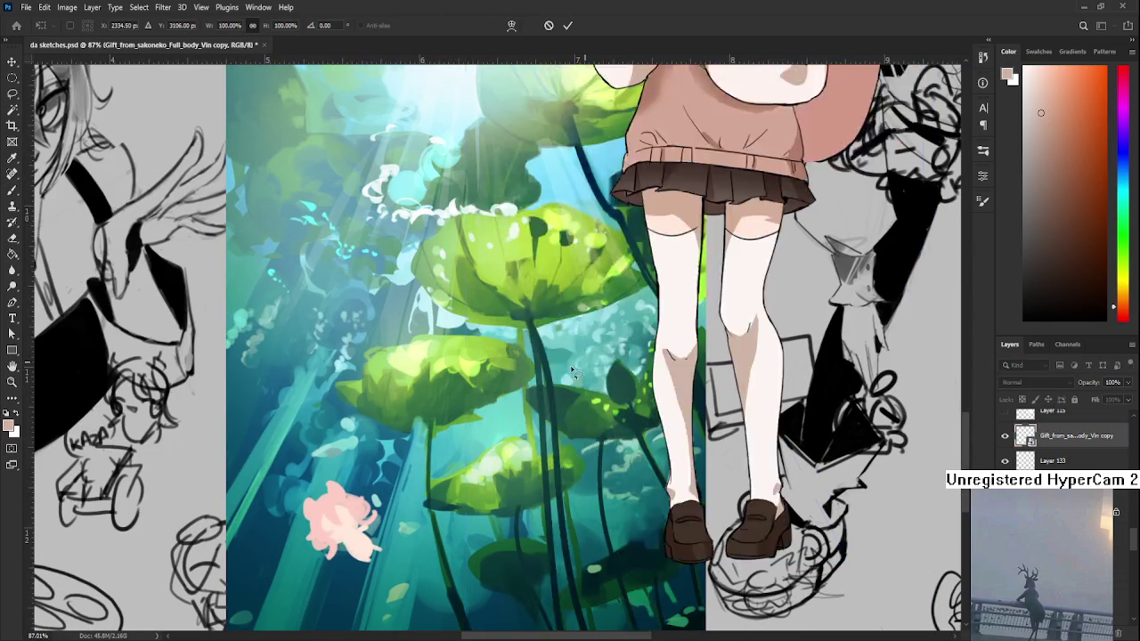
scroll(574, 373, "up", 1, "alt")
key("b")
left_click(561, 313, "alt")
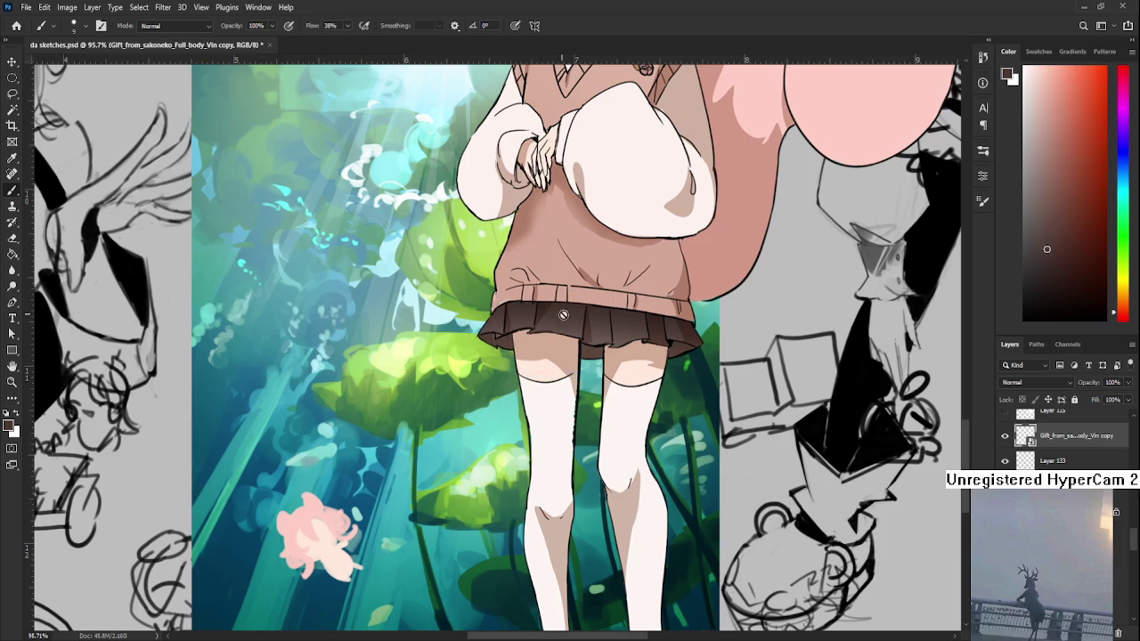
left_click(1048, 461)
left_click_drag(486, 529, 549, 484)
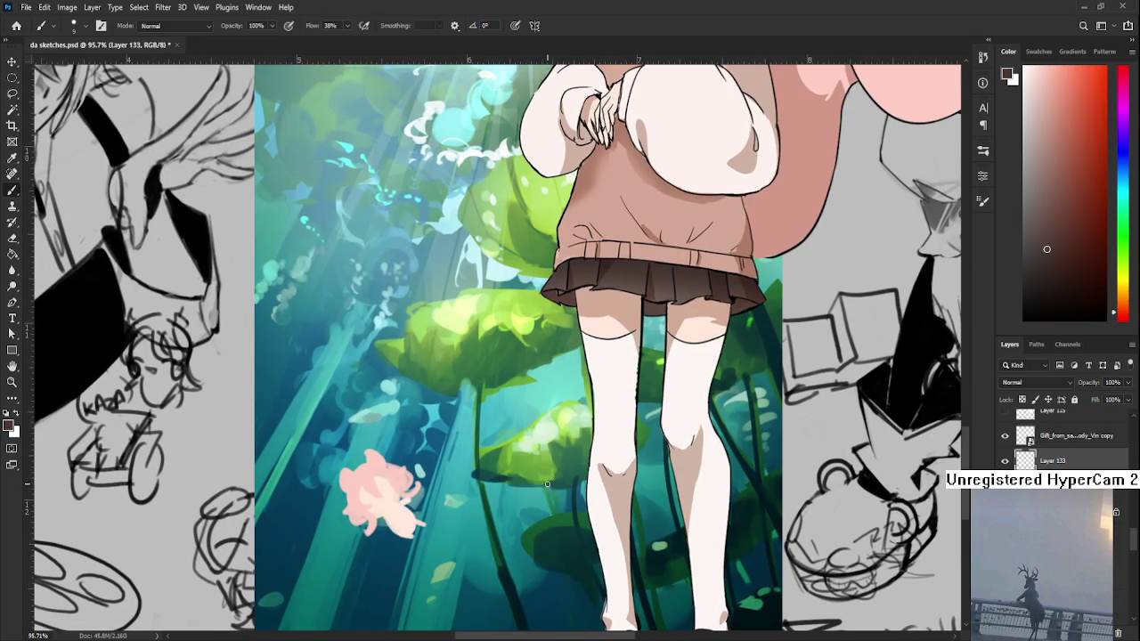
left_click_drag(535, 445, 540, 383)
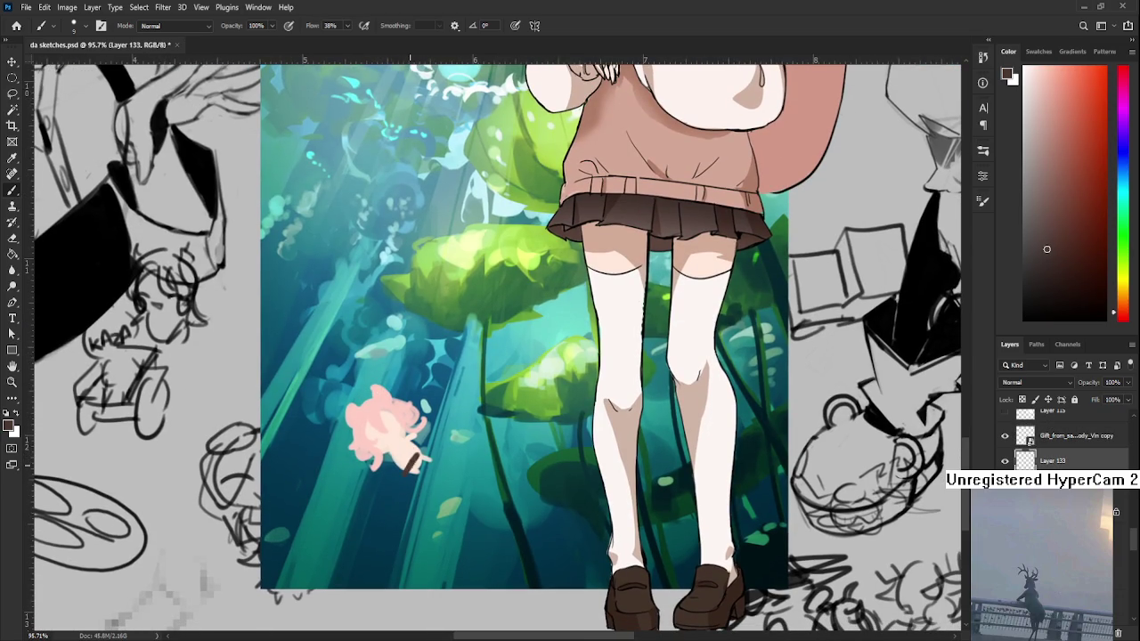
- Paint a brown skirt on the pink swimmer and add a small near-white highlight
mouse_move(421, 447)
left_mouse_down()
mouse_move(399, 467)
mouse_move(377, 547)
mouse_move(353, 549)
left_mouse_up()
left_click(592, 209, "alt")
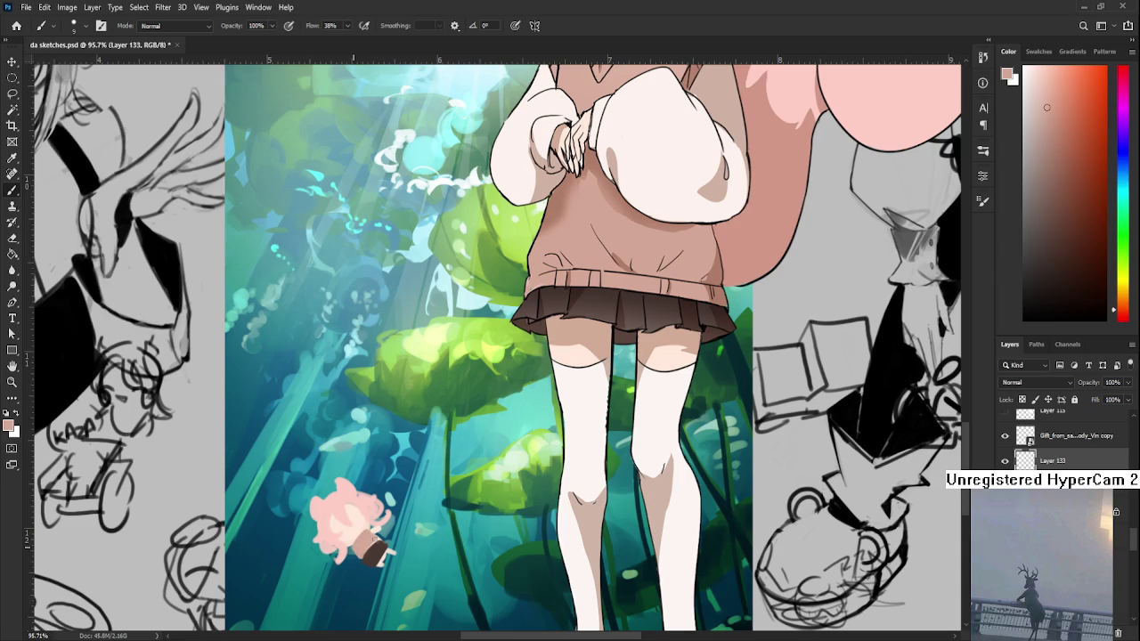
left_click(359, 541, "alt")
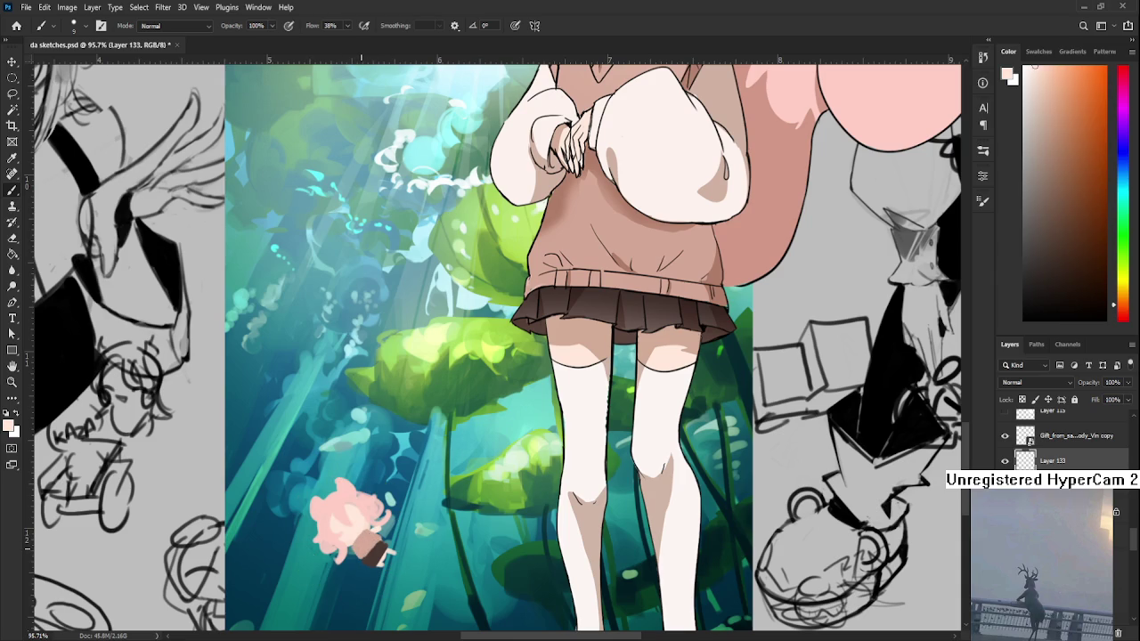
left_click_drag(360, 542, 360, 552)
left_click(373, 533, "alt")
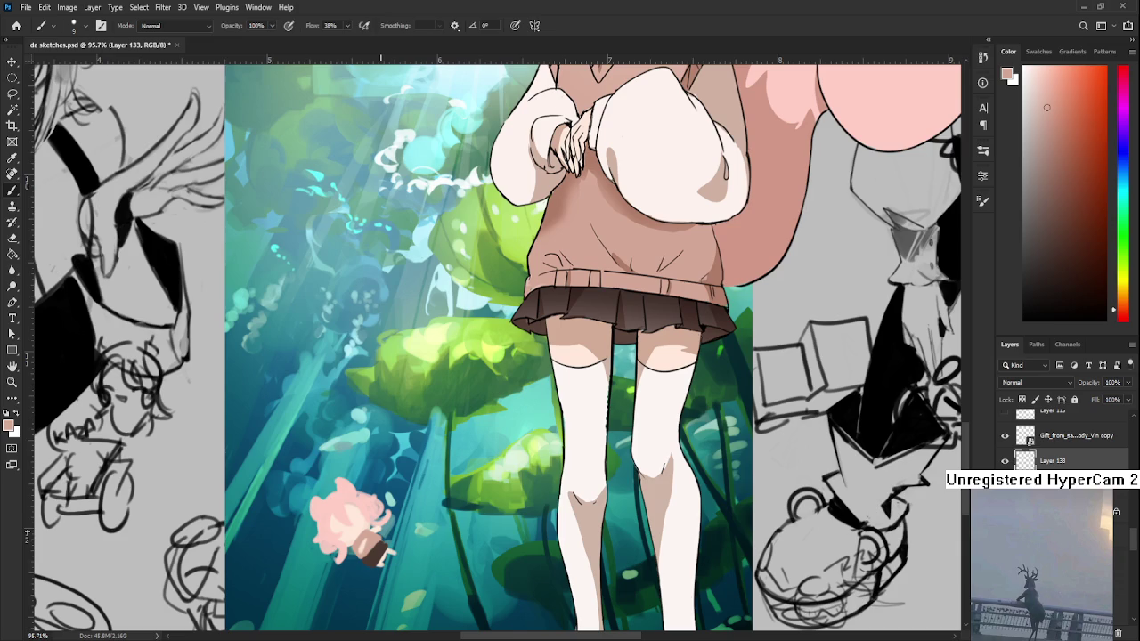
- Shrink the eraser, then resample the teal water and the shoe's dark brown for the brush
key("e")
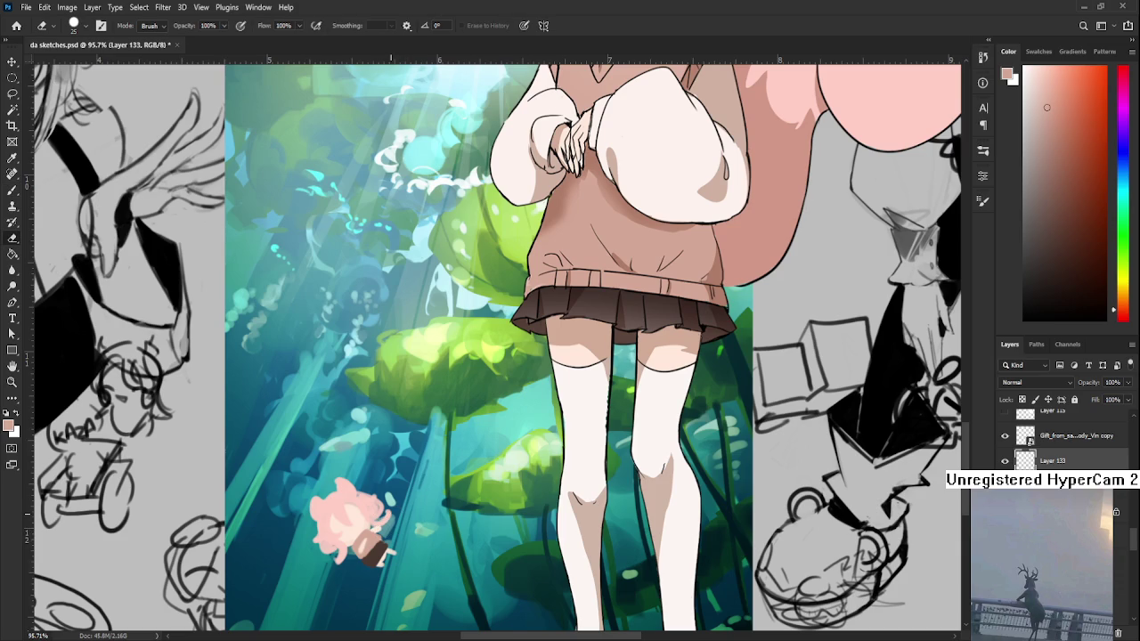
key("bracketleft")
key("bracketleft")
key("bracketleft")
left_click(386, 552, "alt")
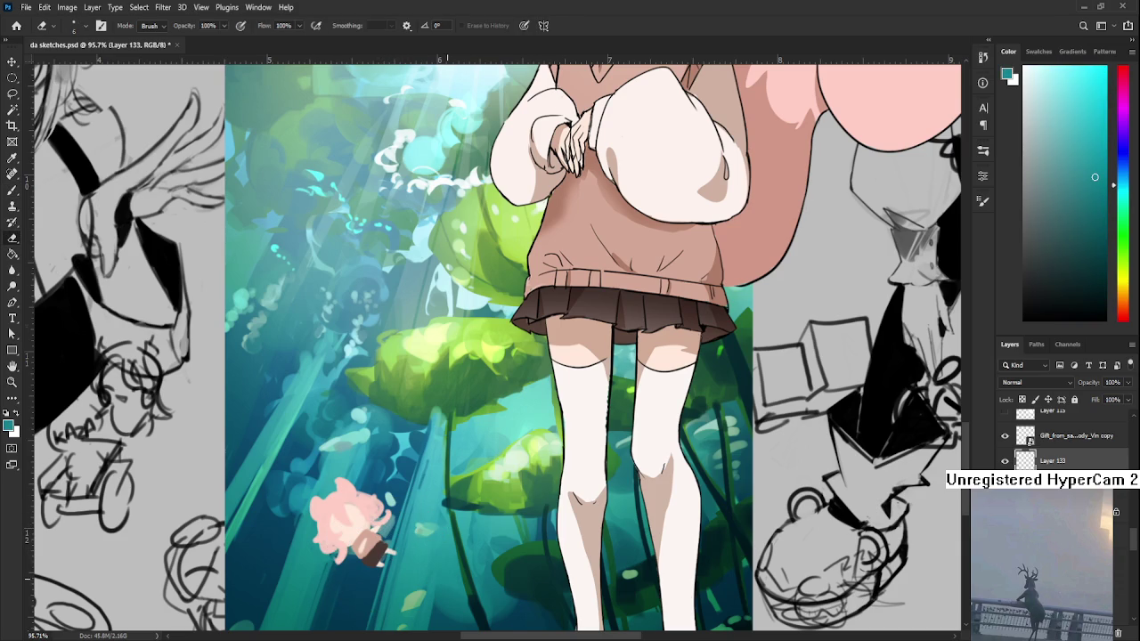
left_click_drag(449, 535, 382, 361)
key("b")
left_click(531, 504, "alt")
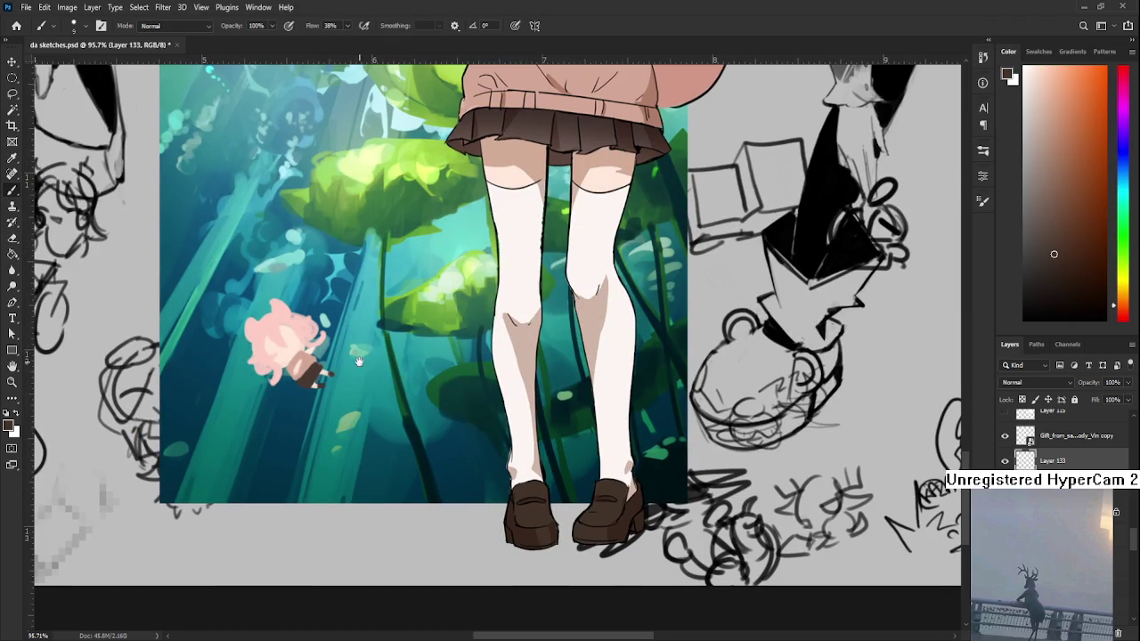
- Frame the lower painting and sample peach and near-white tones from the swimmer
left_click_drag(356, 359, 414, 462)
scroll(392, 354, "up", 3)
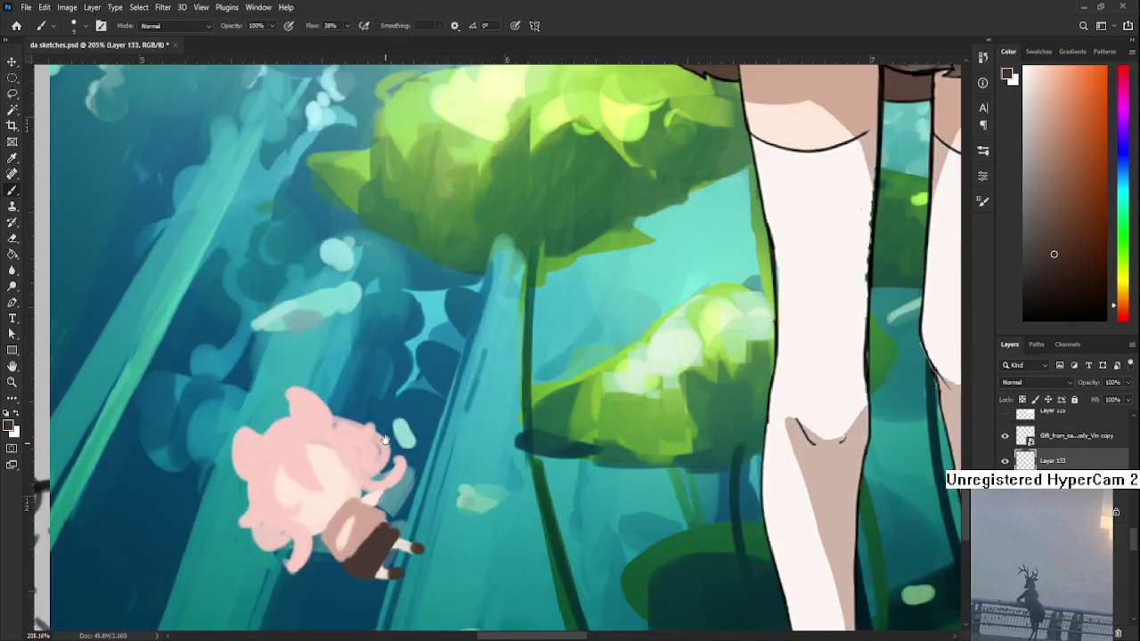
scroll(384, 409, "down", 2)
scroll(385, 409, "down", 2)
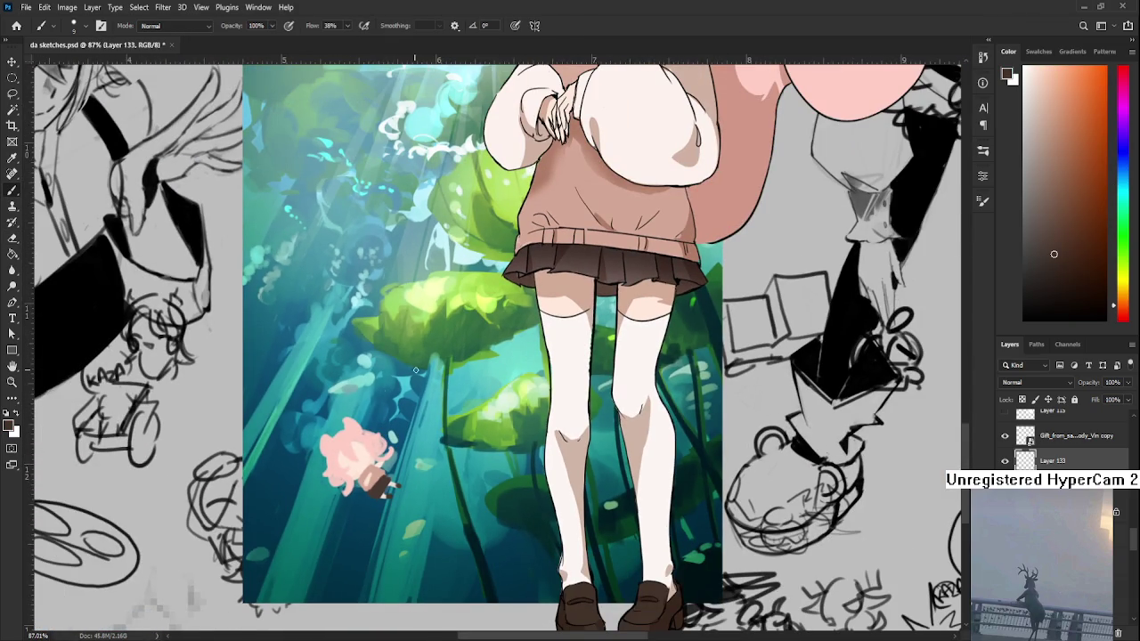
left_click_drag(682, 219, 653, 469)
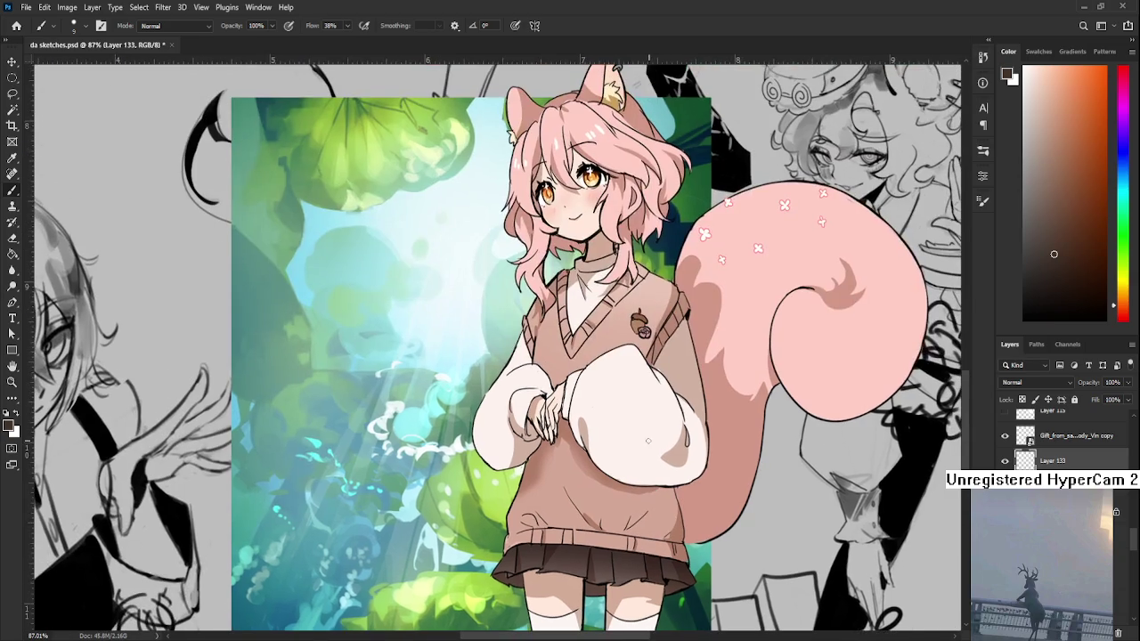
left_click_drag(584, 303, 611, 62)
scroll(384, 552, "up", 3)
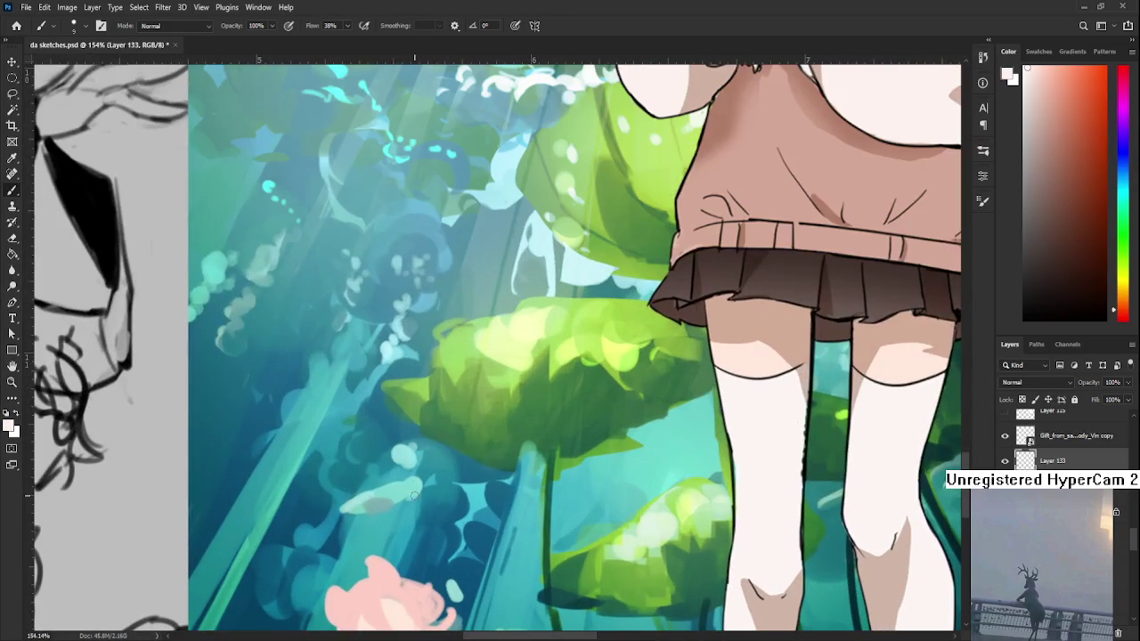
left_click_drag(384, 552, 372, 356)
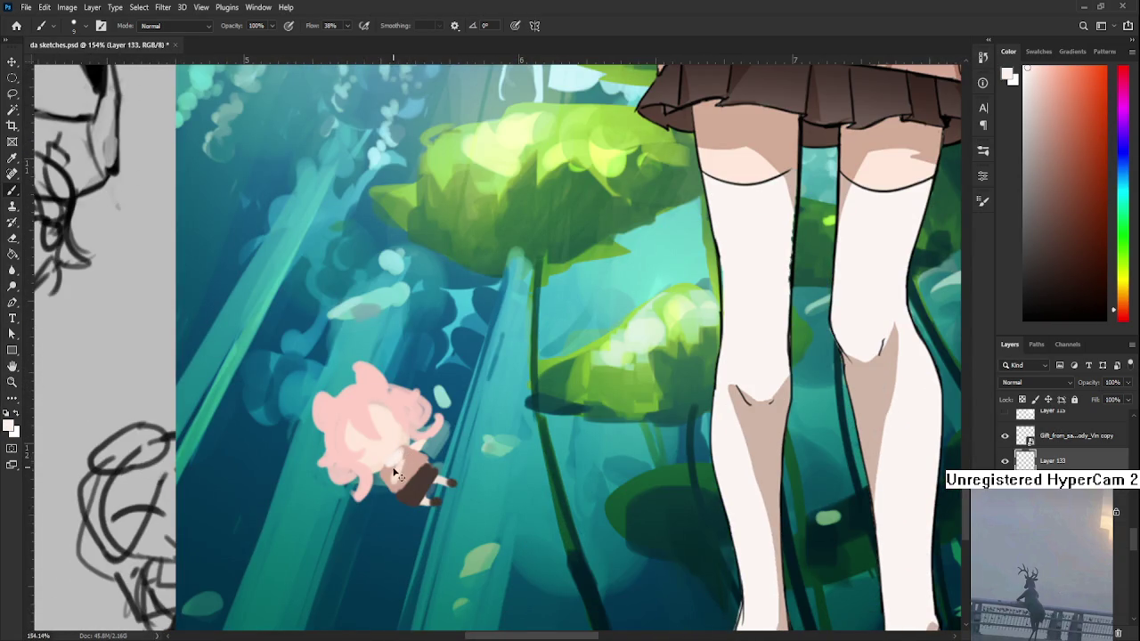
left_click(391, 442, "alt")
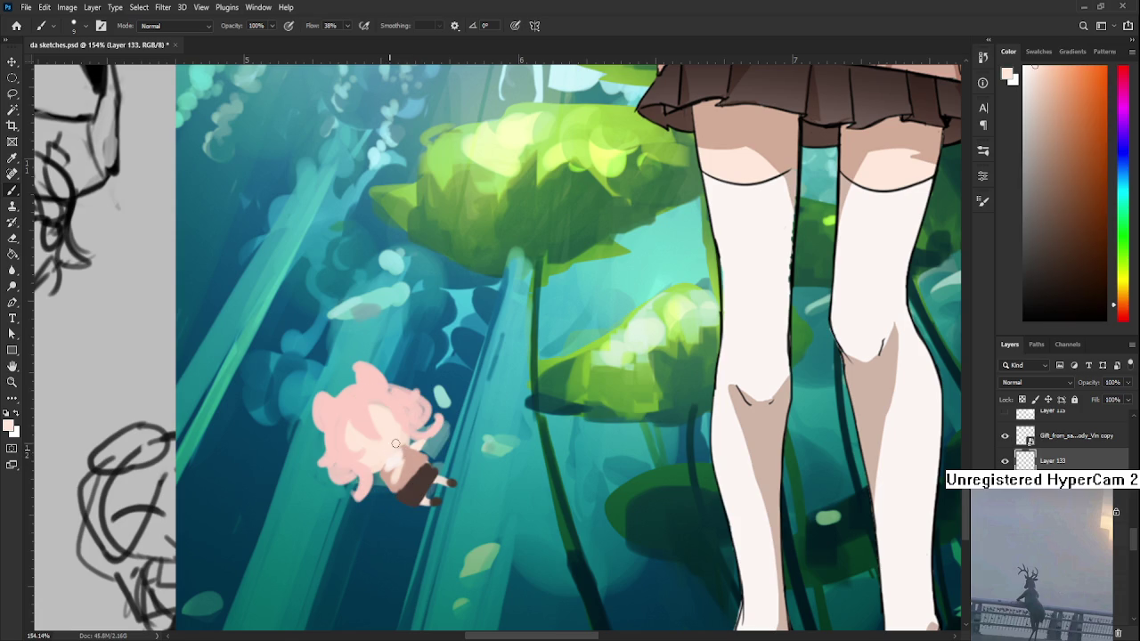
left_click(387, 472, "alt")
left_click(401, 454, "alt")
- Centre the view on the pink swimmer and sample its light pink
scroll(432, 445, "down", 5)
scroll(615, 401, "up", 3)
scroll(615, 400, "up", 2)
left_click_drag(619, 396, 614, 317)
scroll(614, 317, "up", 1)
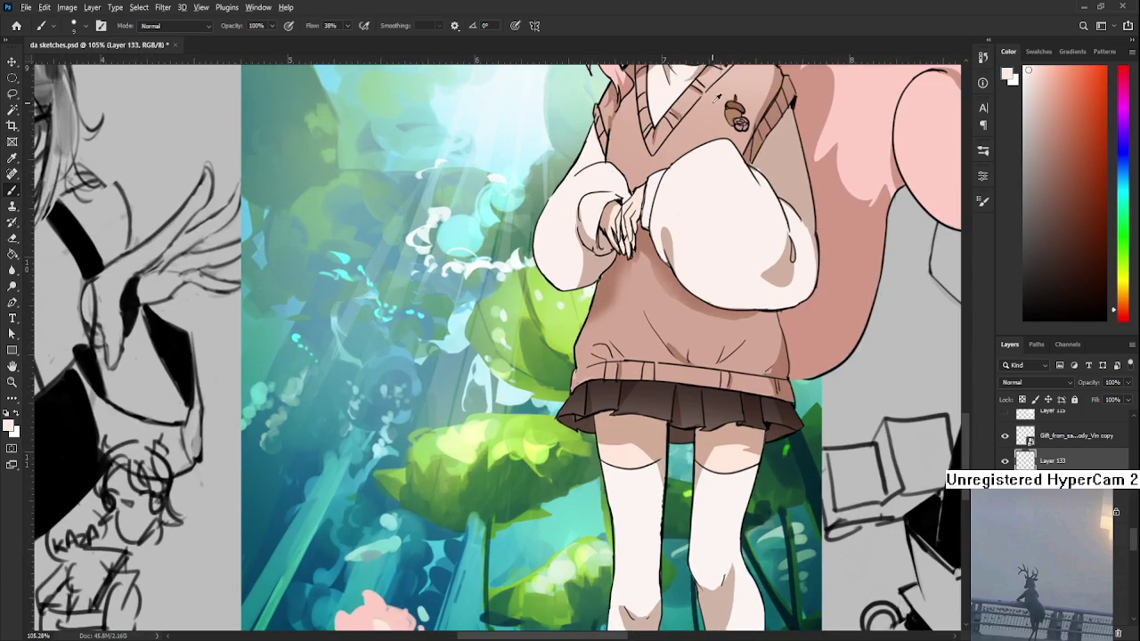
left_click(721, 113, "alt")
left_click_drag(466, 451, 598, 250)
scroll(589, 406, "up", 3)
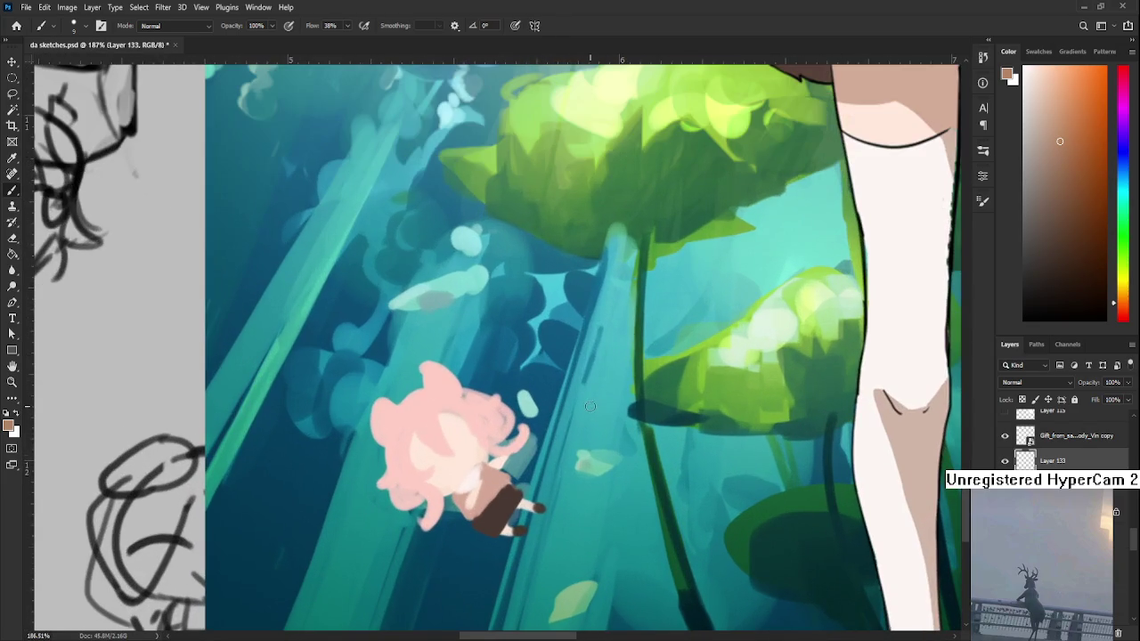
left_click(501, 476, "alt")
- Sample lighter pinks and peach tones from the swimmer's hair
key("e")
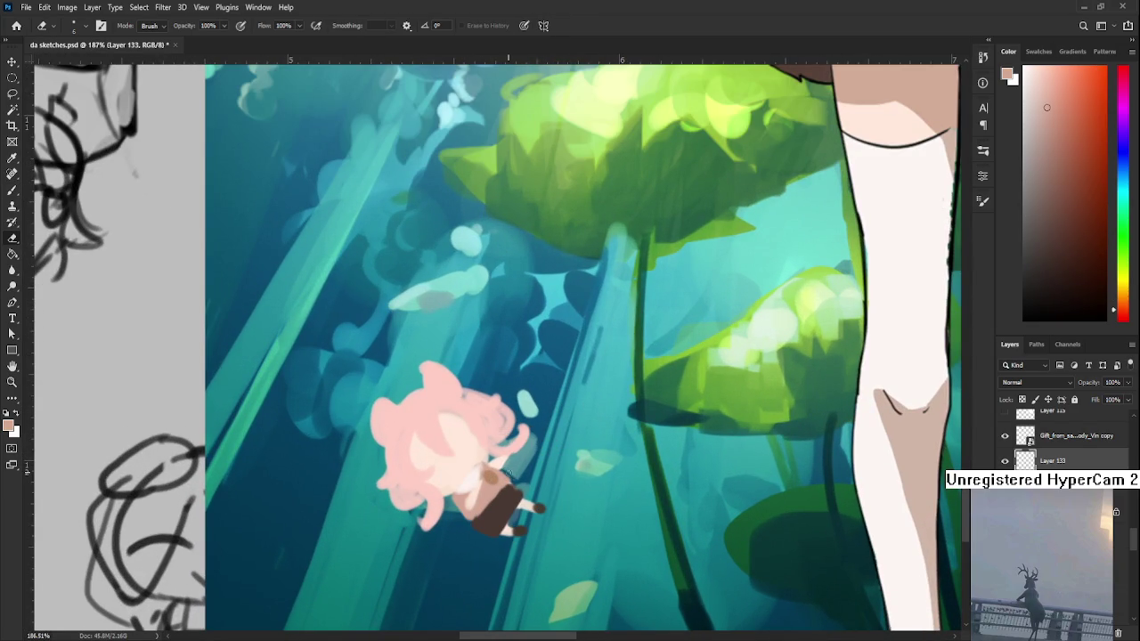
key("b")
scroll(516, 452, "up", 1)
left_click(468, 479, "alt")
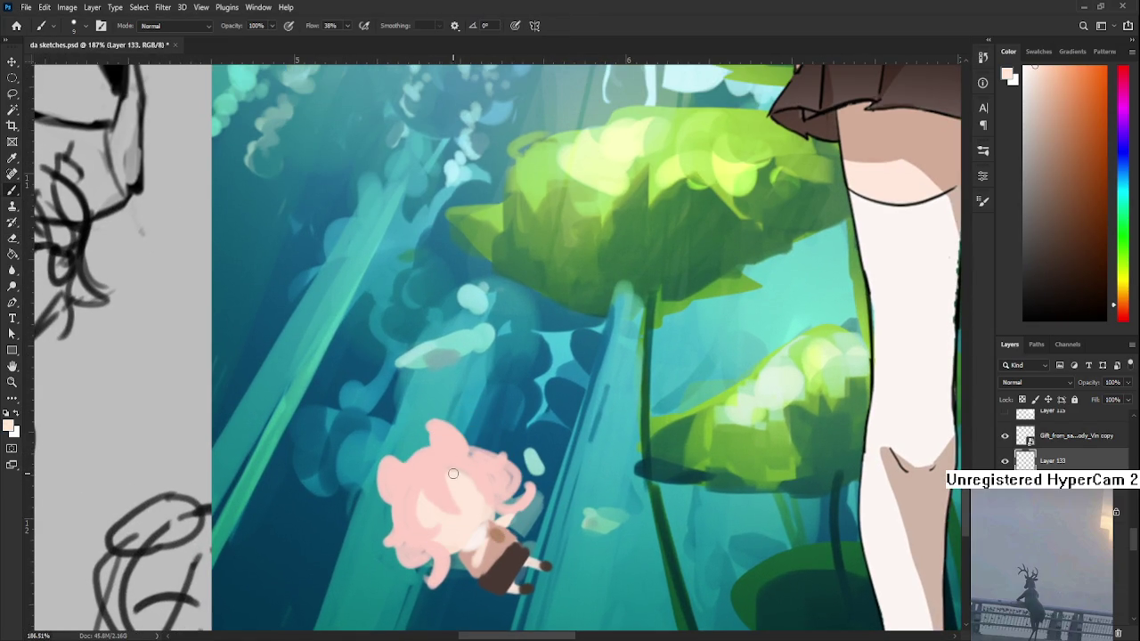
left_click(485, 487, "alt")
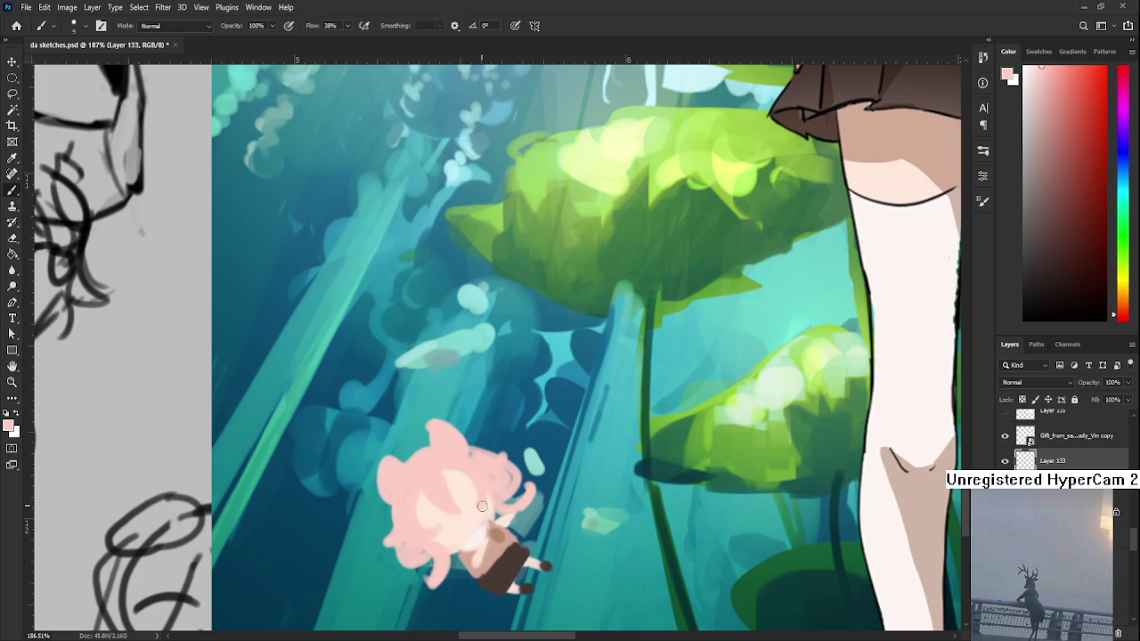
left_click(490, 484, "alt")
left_click(475, 495, "alt")
left_click(451, 477, "alt")
left_click(479, 496, "alt")
left_click(458, 481, "alt")
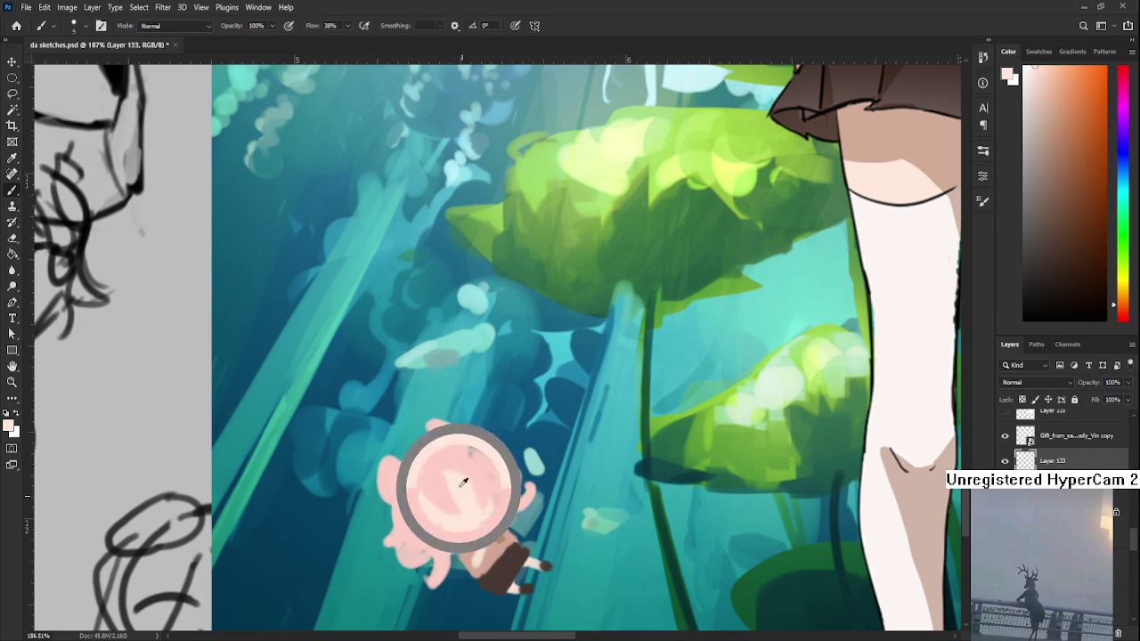
left_click(405, 533, "alt")
mouse_move(407, 544)
left_mouse_down()
mouse_move(380, 494)
mouse_move(397, 532)
mouse_move(405, 516)
mouse_move(377, 580)
left_mouse_up()
- Paint the hair colour over the teal gap on the hair's right edge
key("e")
key("b")
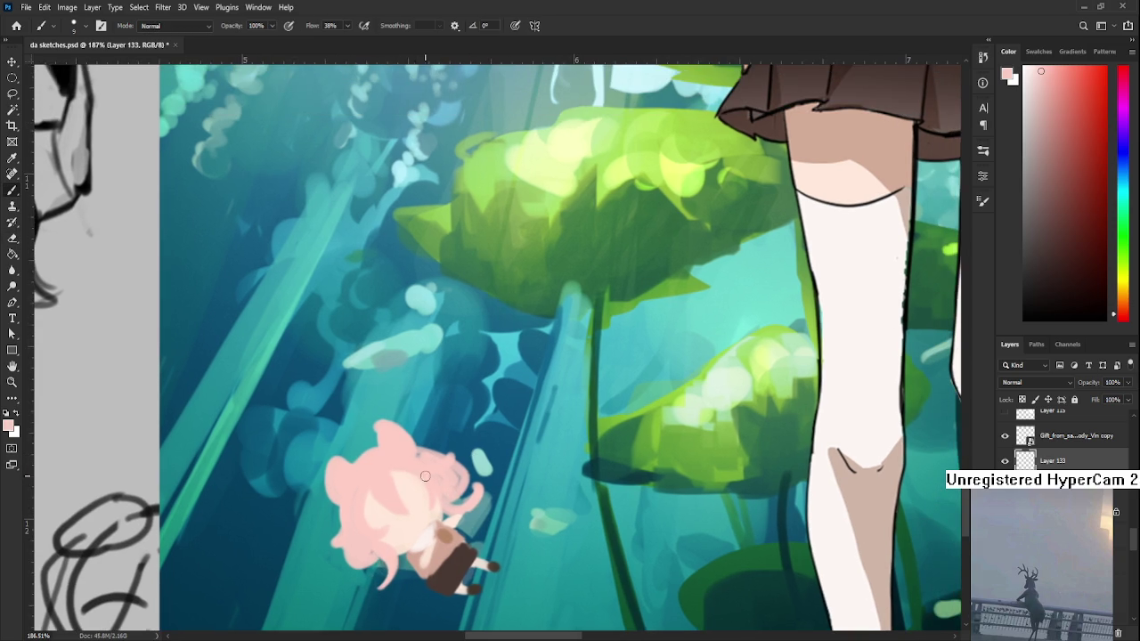
left_click(411, 462, "alt")
mouse_move(441, 472)
left_mouse_down()
mouse_move(446, 497)
mouse_move(479, 491)
mouse_move(495, 438)
left_mouse_up()
key("e")
key("b")
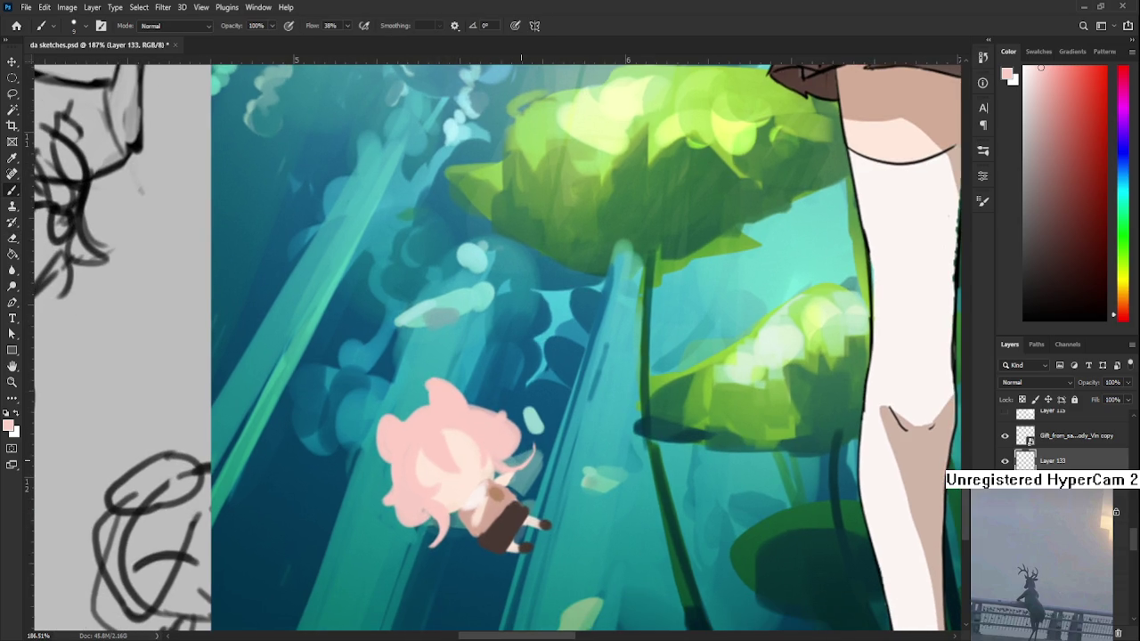
- Sample orange and lighter peach from the large girl's eye, then return to the chibi
scroll(545, 451, "down", 1)
scroll(545, 451, "down", 3)
scroll(552, 450, "up", 3)
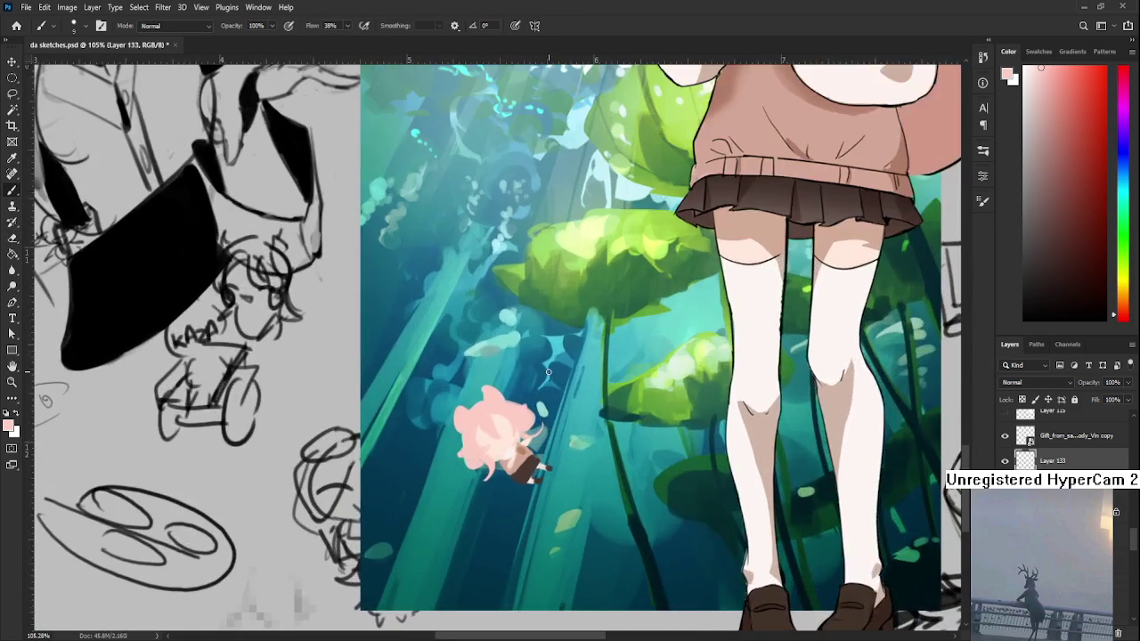
left_click_drag(557, 447, 520, 433)
scroll(590, 163, "up", 1)
left_click_drag(591, 163, 607, 338)
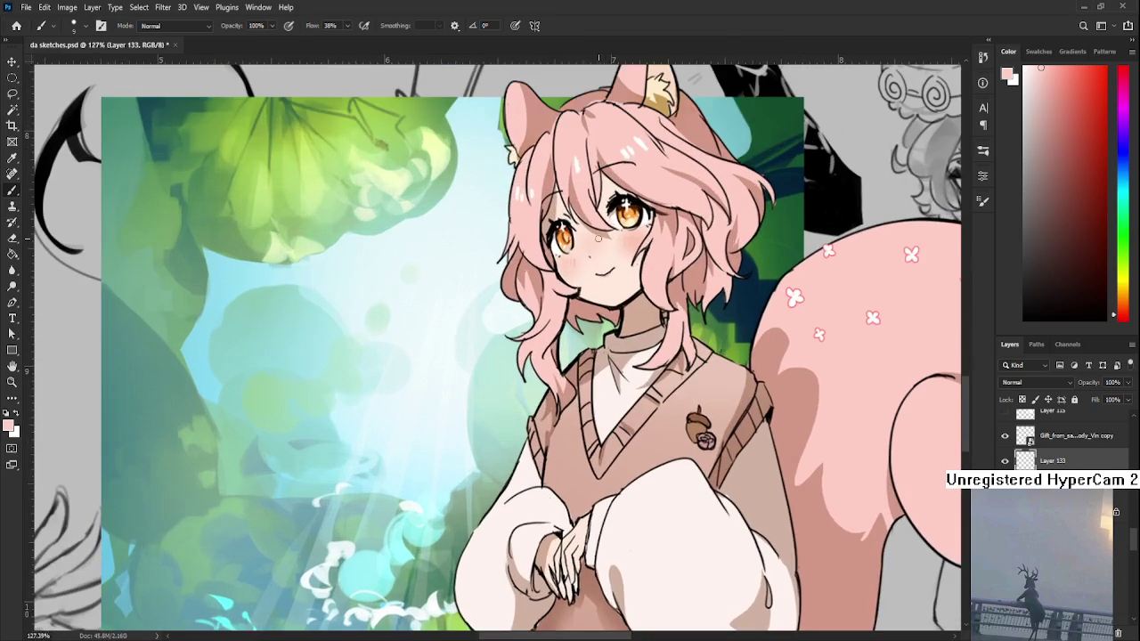
left_click(570, 229, "alt")
left_click(569, 233, "alt")
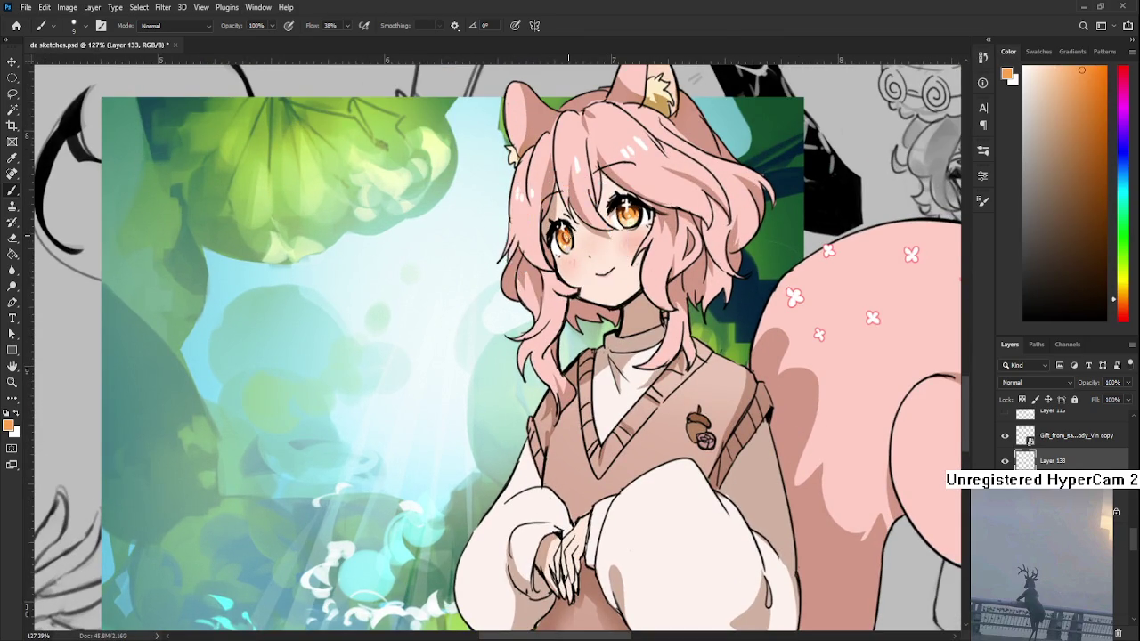
scroll(534, 294, "down", 4)
scroll(490, 320, "down", 4)
scroll(450, 339, "down", 4)
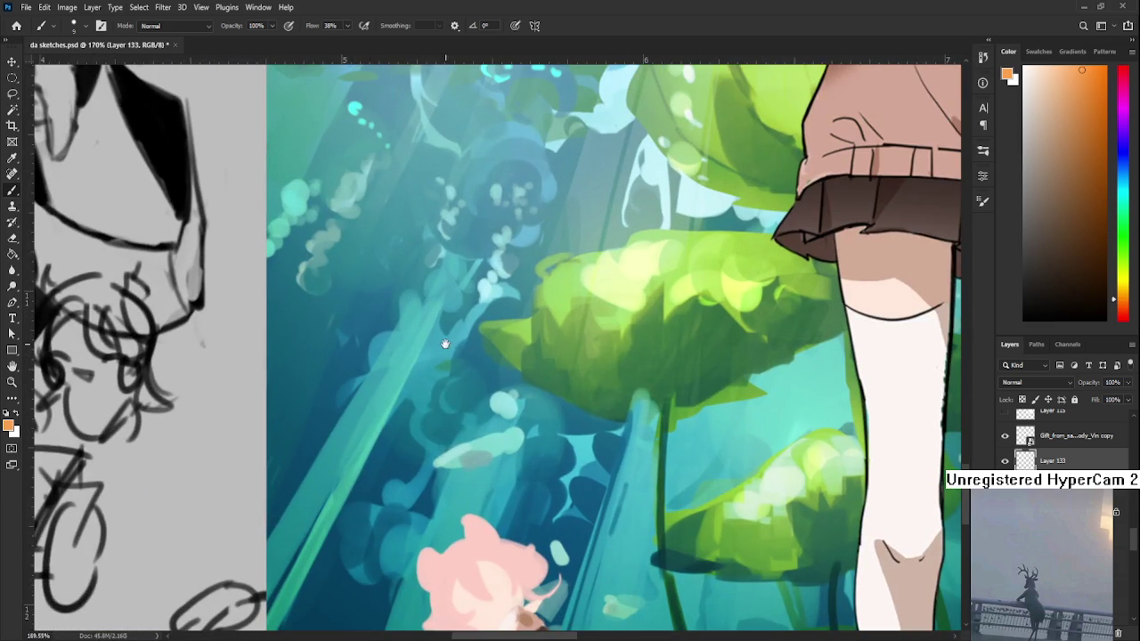
scroll(445, 343, "down", 1)
scroll(445, 344, "down", 2)
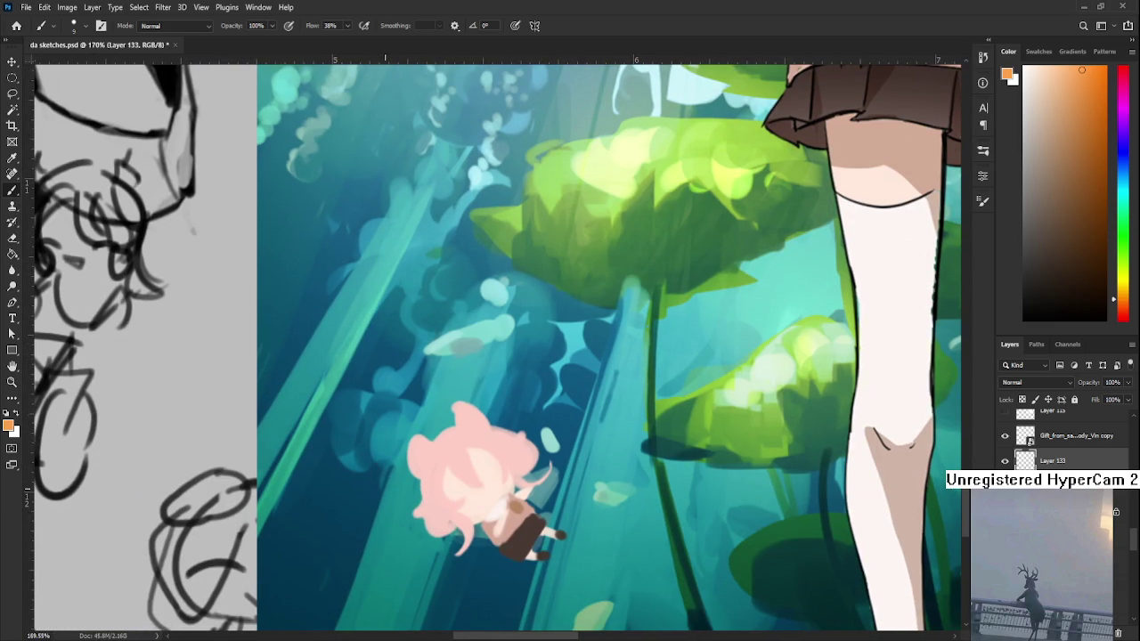
- Paint the chibi's two orange eyes and outline the goggles in dark brown
left_click(463, 492)
left_click(486, 470)
mouse_move(537, 478)
left_mouse_down()
mouse_move(485, 431)
mouse_move(460, 489)
left_mouse_up()
left_click(481, 521, "alt")
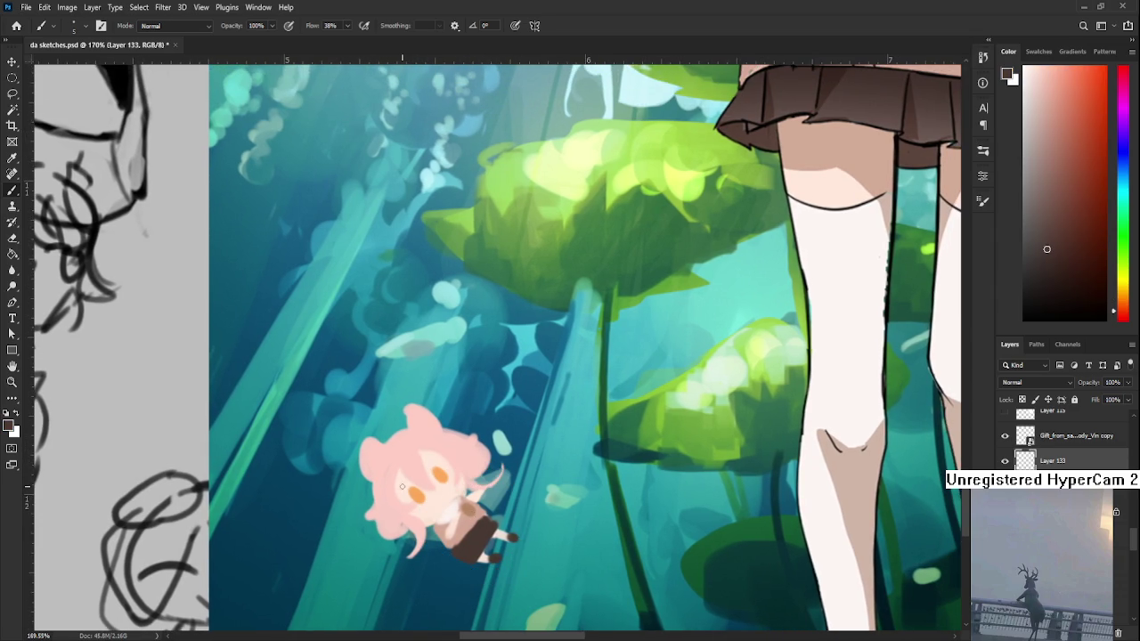
mouse_move(399, 485)
left_mouse_down()
mouse_move(415, 515)
mouse_move(443, 454)
left_mouse_up()
left_click_drag(418, 512, 449, 461)
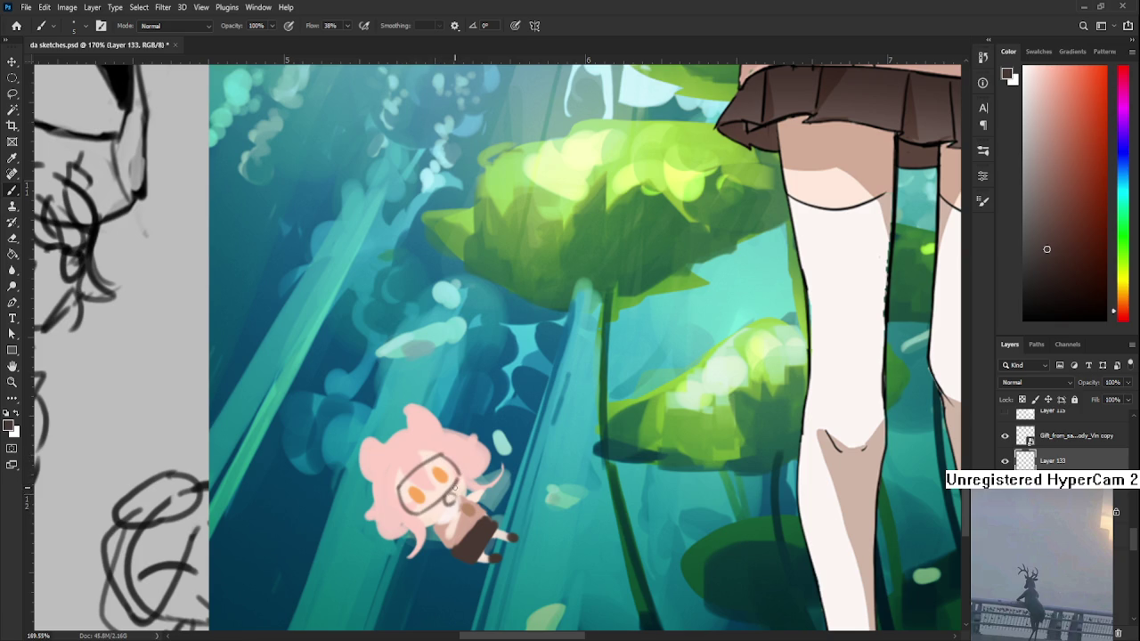
mouse_move(457, 479)
left_mouse_down()
mouse_move(445, 448)
mouse_move(477, 467)
mouse_move(466, 477)
mouse_move(444, 437)
left_mouse_up()
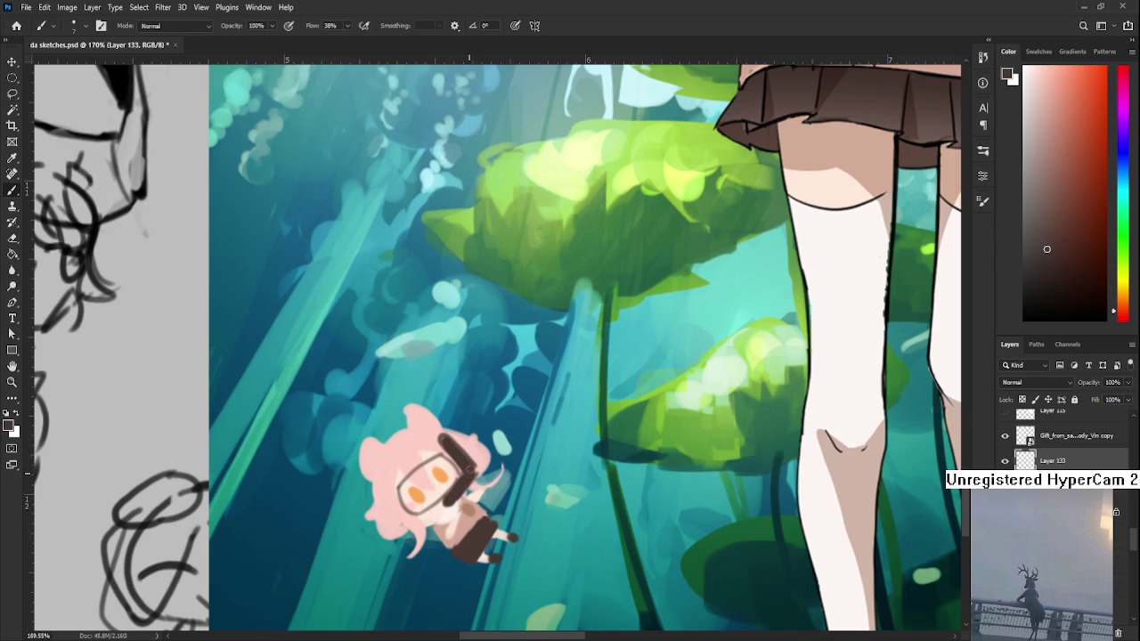
- Extend the goggle strap and thicken the dark brown outline on both sides
left_click(444, 501, "alt")
left_click(456, 495, "alt")
left_click_drag(445, 439, 452, 447)
left_click(454, 456, "alt")
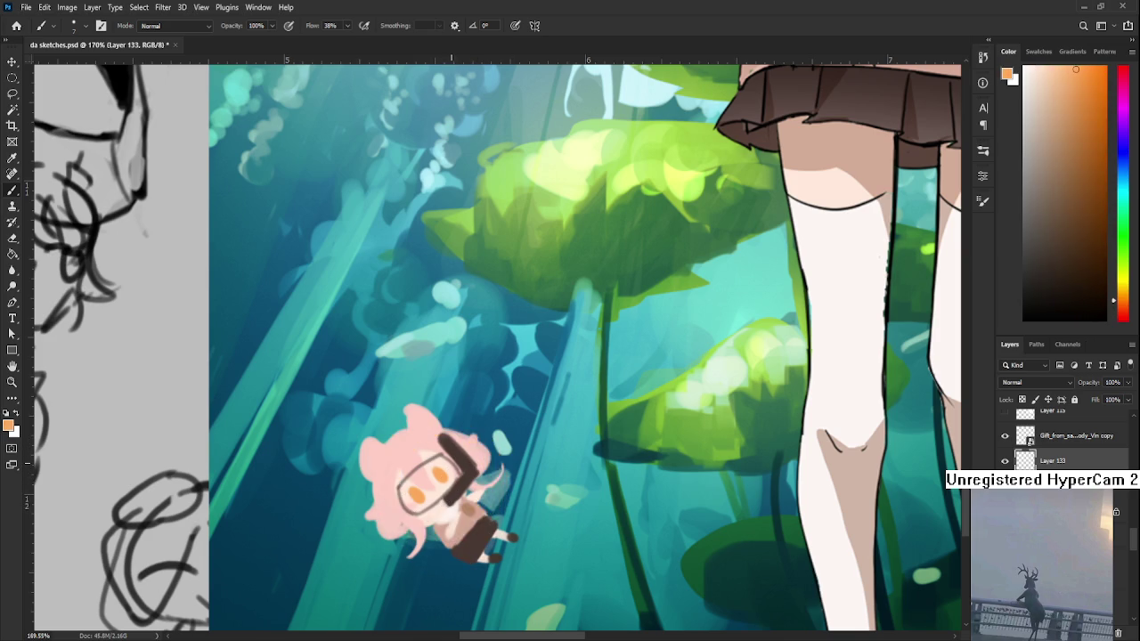
left_click(455, 457, "alt")
mouse_move(401, 486)
left_mouse_down()
mouse_move(434, 462)
mouse_move(424, 510)
left_mouse_up()
left_click_drag(441, 457, 455, 478)
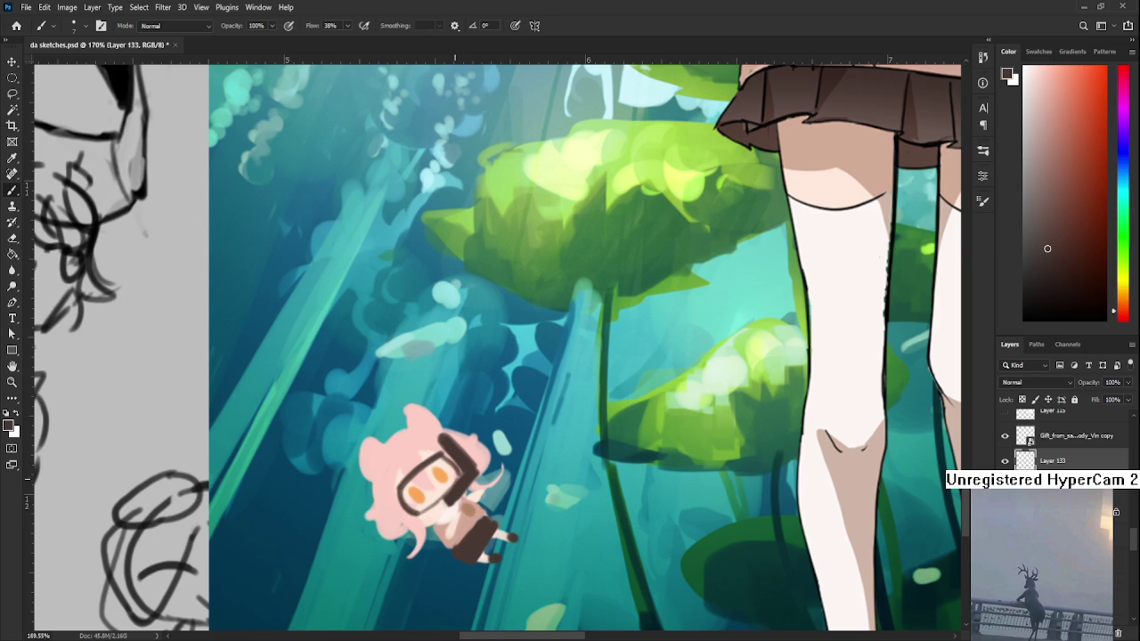
- Fill the inside of the goggle lens with very light pink
left_click(451, 502, "alt")
left_click_drag(439, 478, 420, 499)
left_click_drag(452, 444, 461, 421)
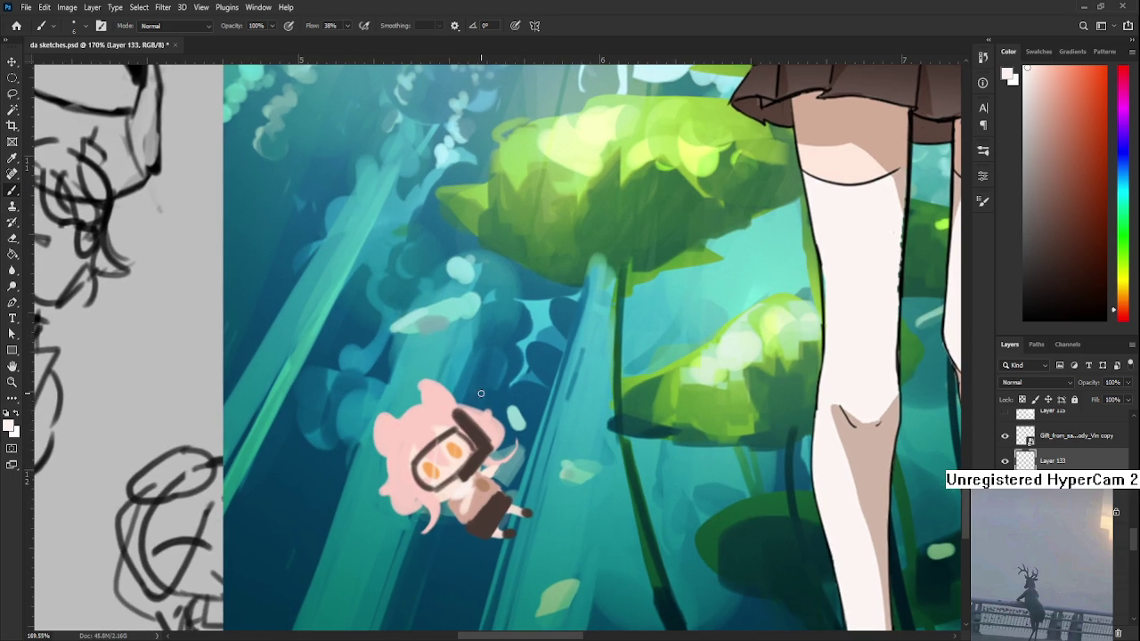
mouse_move(458, 428)
left_mouse_down()
mouse_move(622, 350)
mouse_move(577, 405)
left_mouse_up()
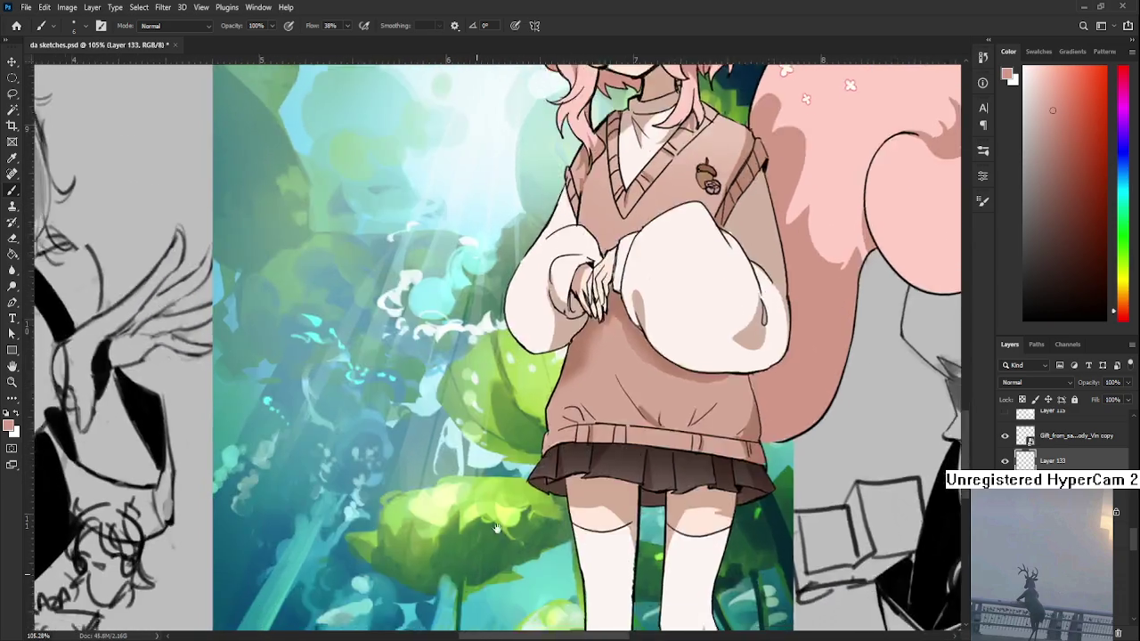
left_click_drag(428, 628, 514, 418)
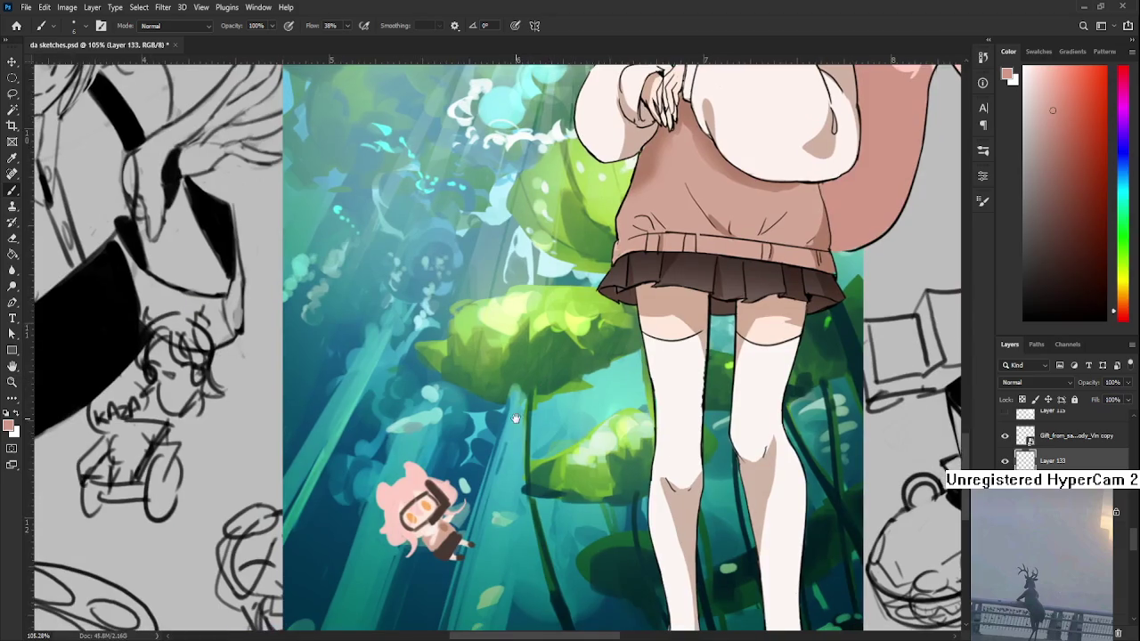
- Paint hair pink along the goggles' left edge and the top-left of the head
scroll(410, 534, "up", 5)
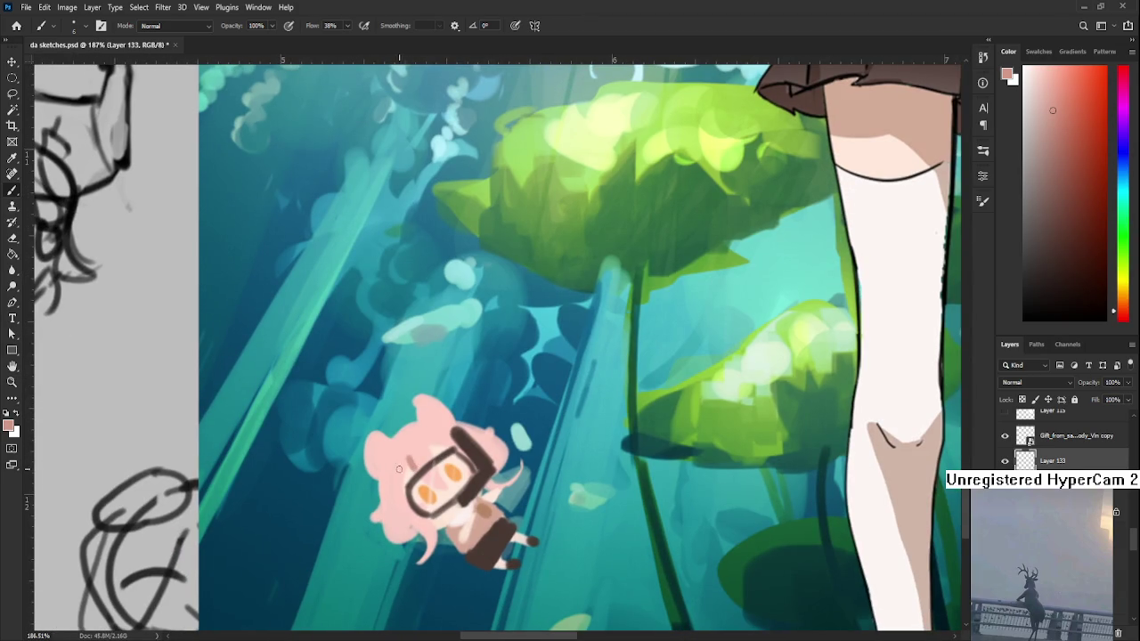
left_click(406, 446, "alt")
left_click(407, 470, "alt")
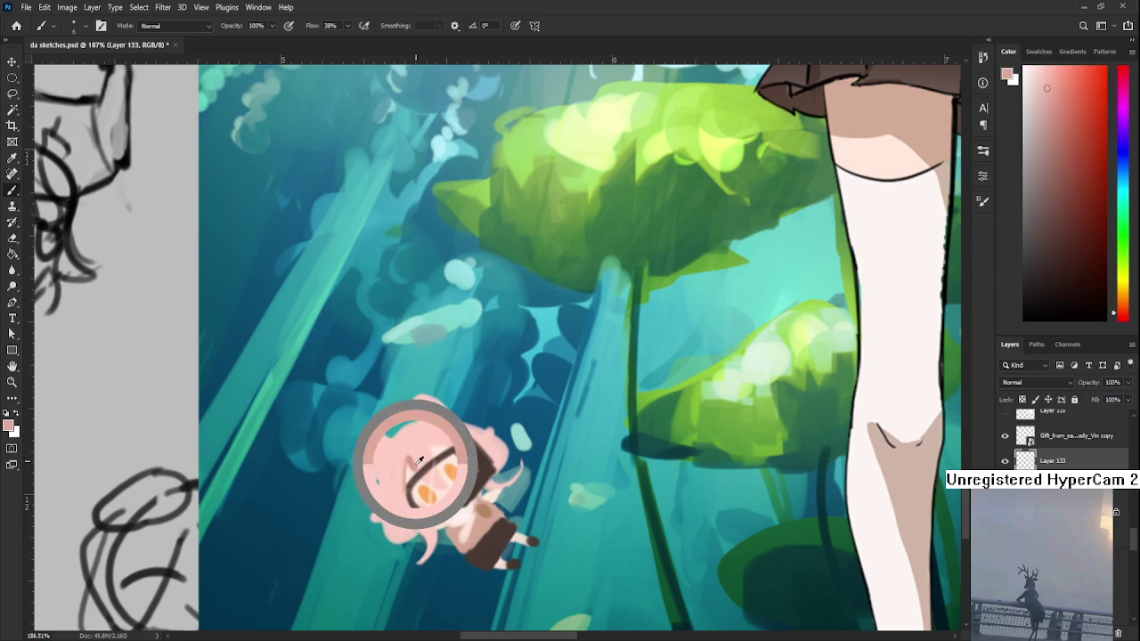
left_click_drag(403, 473, 415, 514)
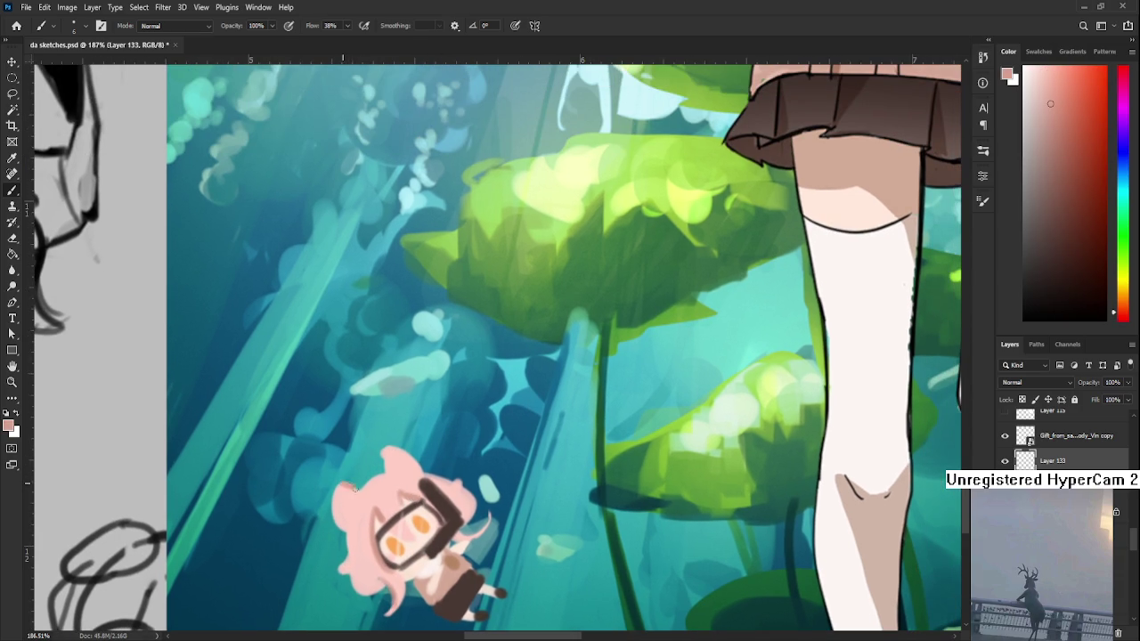
left_click_drag(345, 486, 363, 490)
- Sample lighter, more saturated and very light pinks from the chibi
left_click(389, 469, "alt")
left_click(376, 479, "alt")
left_click(405, 464, "alt")
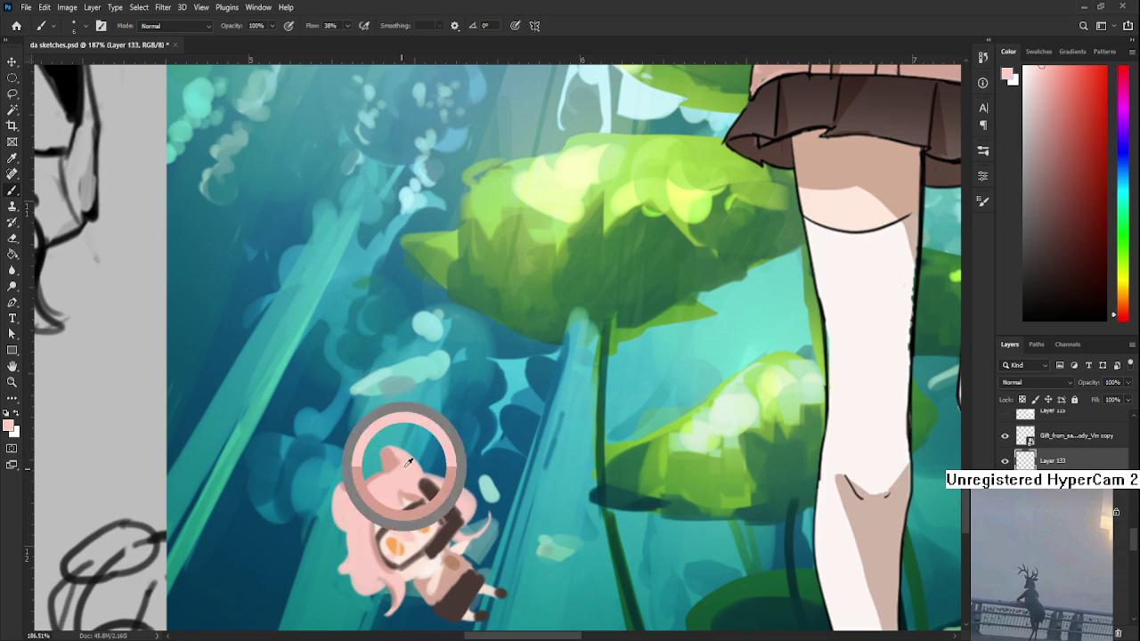
left_click(392, 457, "alt")
left_click_drag(388, 459, 401, 398)
left_click(398, 416, "alt")
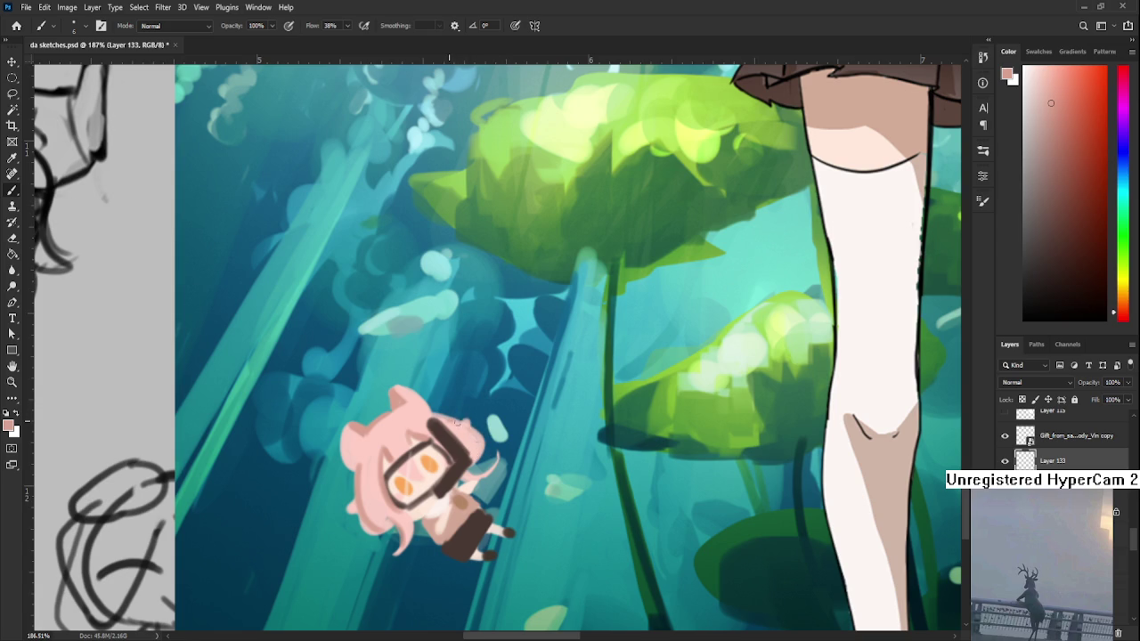
- Sample brown from the large girl's eye and shade the chibi's left eye darker orange
scroll(467, 430, "down", 1)
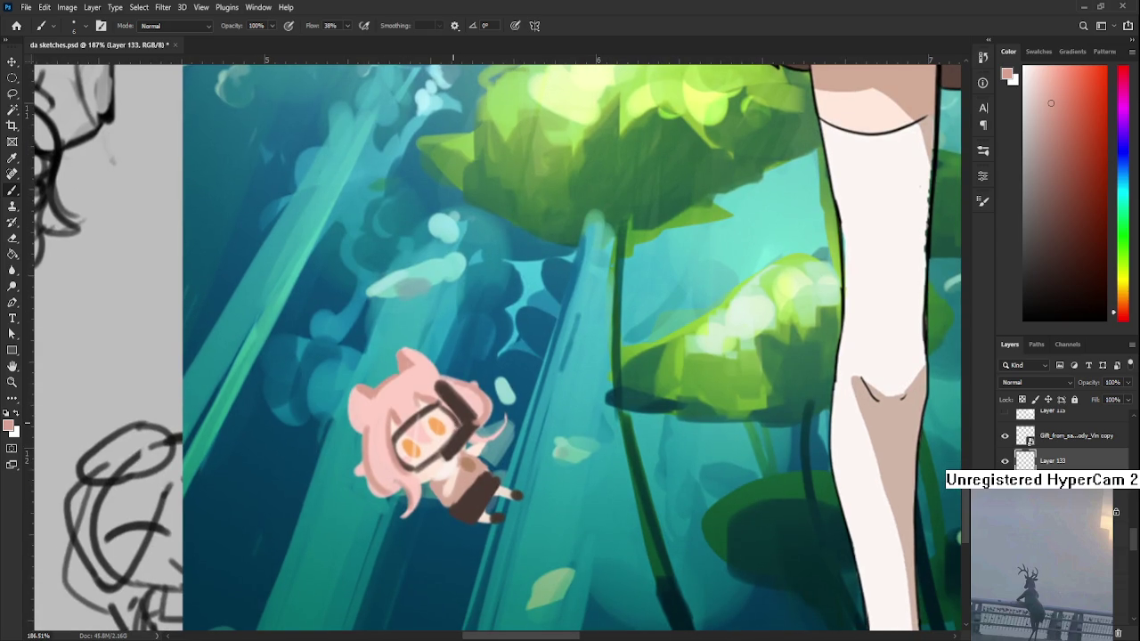
scroll(659, 261, "down", 3)
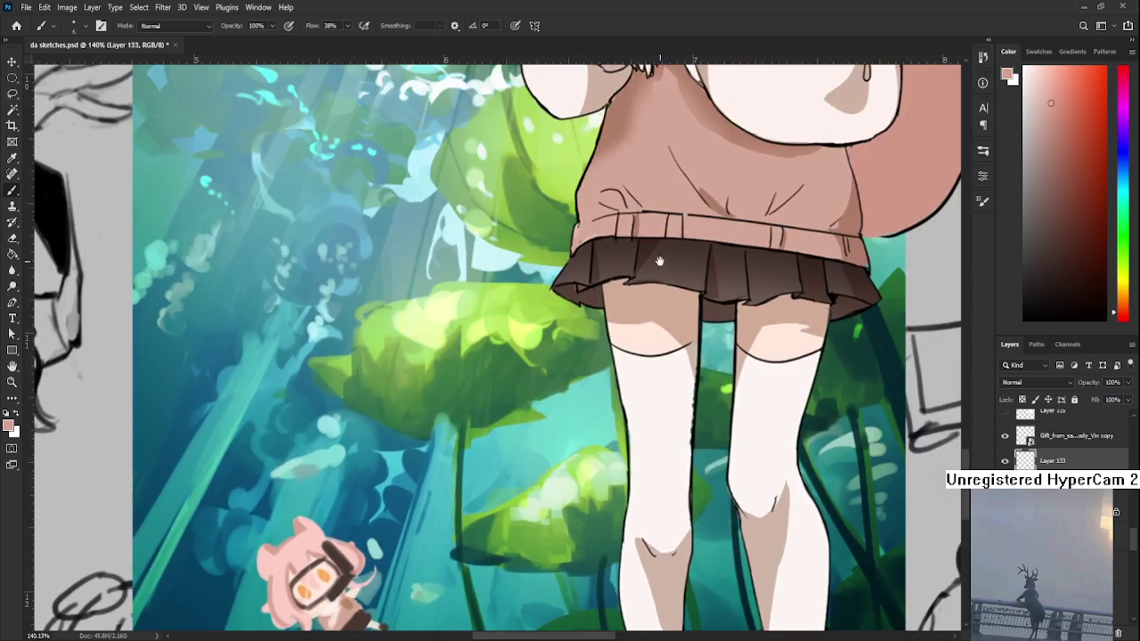
scroll(660, 261, "up", 3)
scroll(623, 222, "up", 5)
left_click(570, 112, "alt")
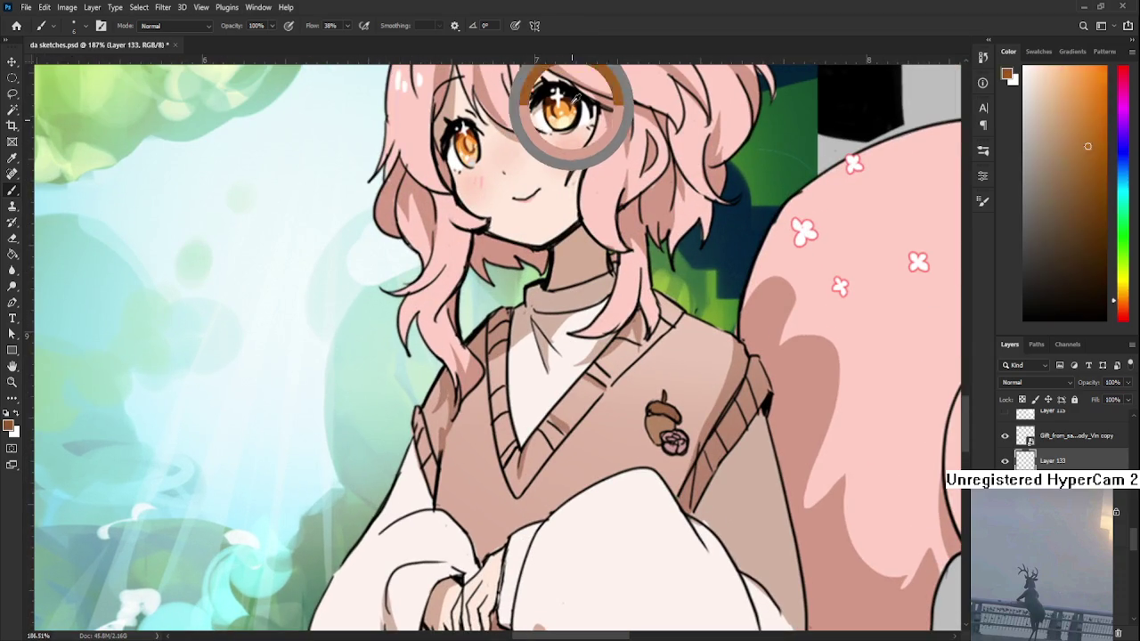
scroll(571, 267, "down", 4)
scroll(445, 338, "down", 4)
scroll(371, 351, "up", 2)
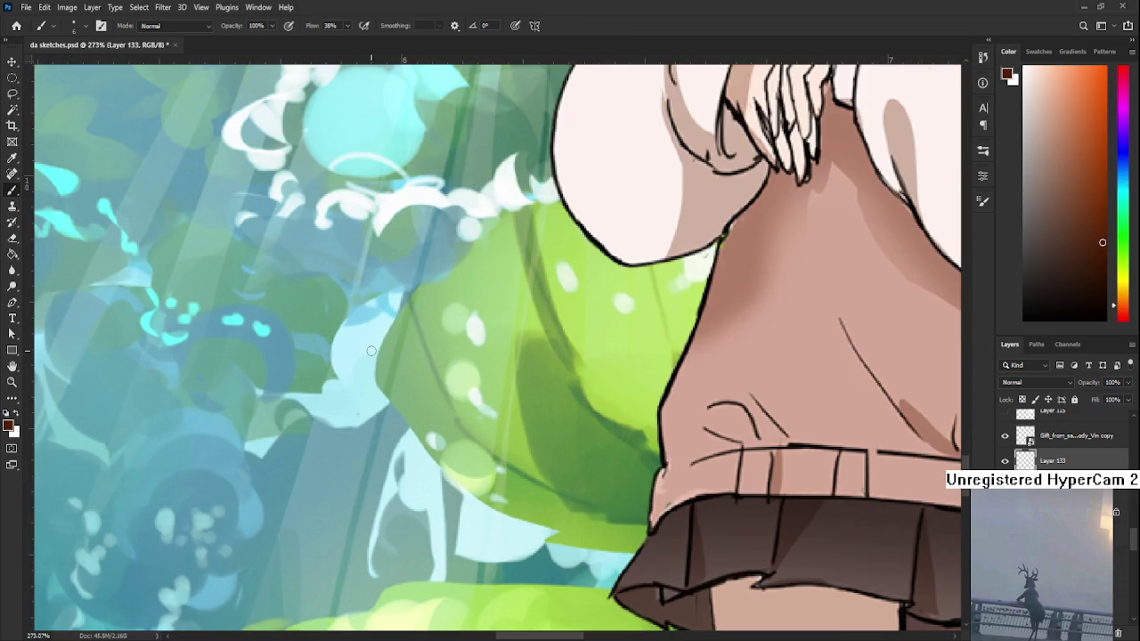
scroll(370, 350, "down", 5)
scroll(438, 452, "left", 5)
scroll(600, 300, "down", 3)
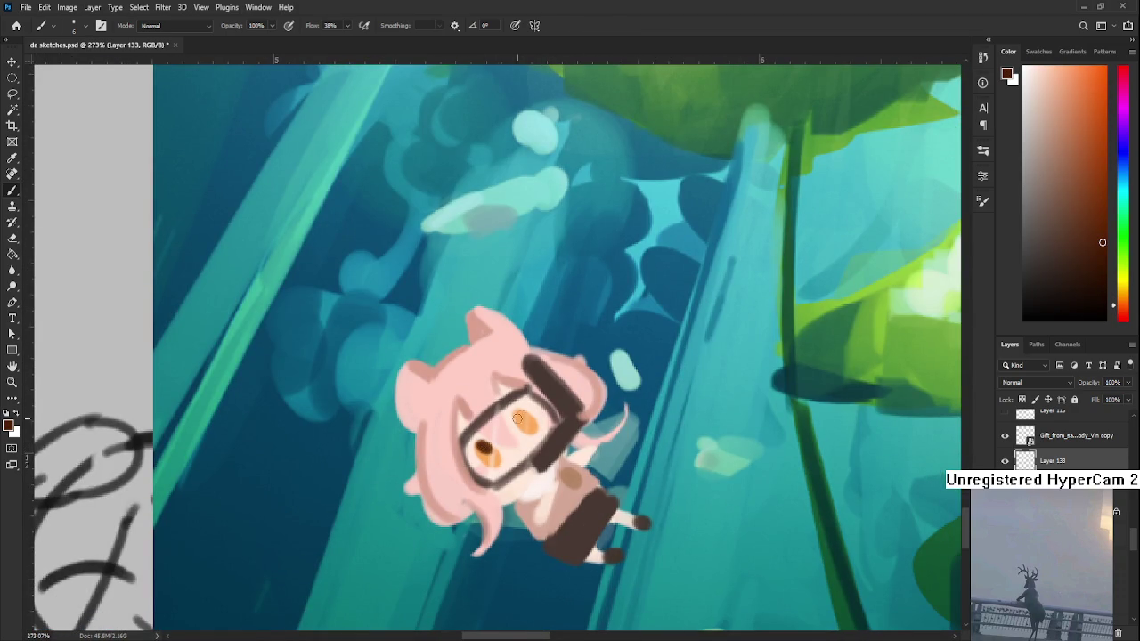
left_click_drag(479, 445, 479, 451)
- Sample the chibi's pink and pick a darker dusty rose
left_click(475, 399, "alt")
mouse_move(475, 399)
left_mouse_down()
mouse_move(462, 409)
mouse_move(461, 455)
mouse_move(481, 483)
mouse_move(869, 366)
left_mouse_up()
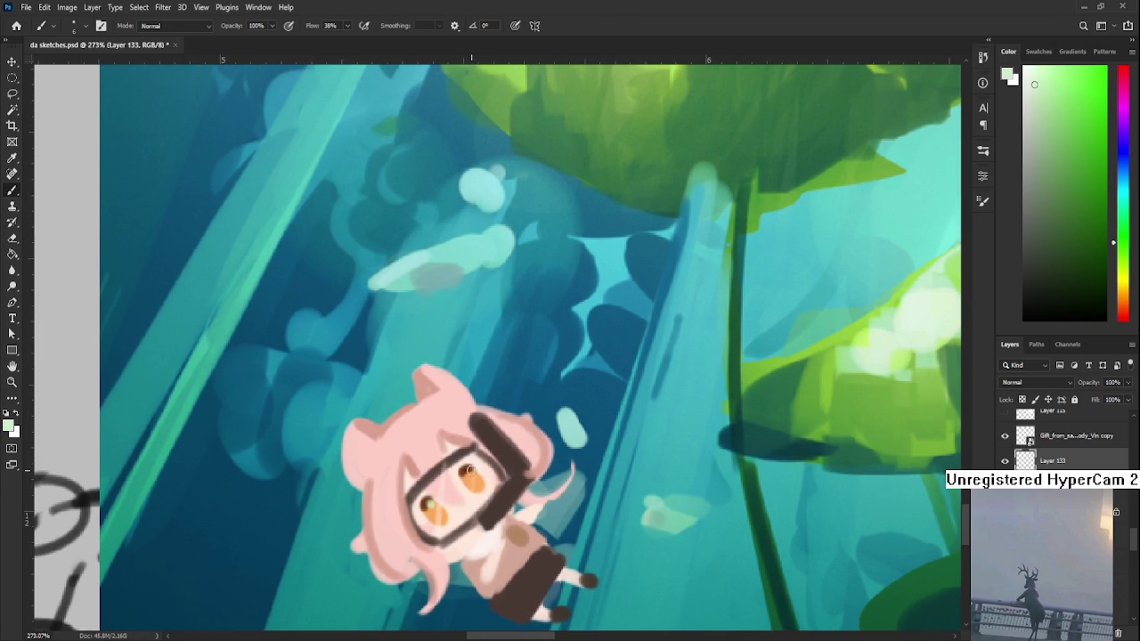
scroll(497, 459, "down", 3)
scroll(516, 463, "down", 3)
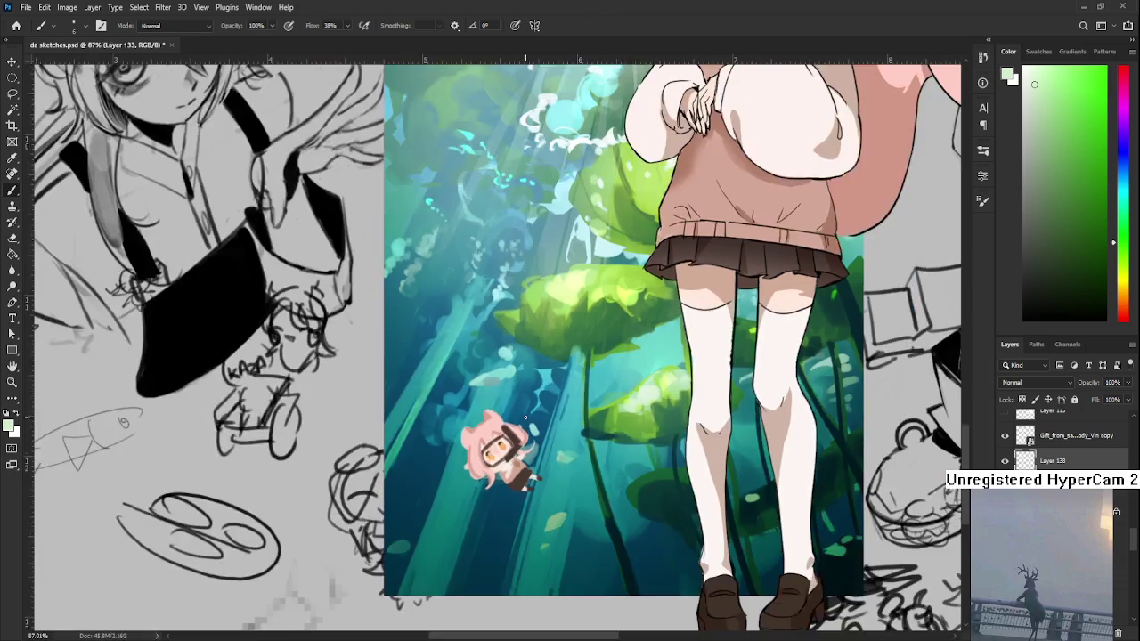
scroll(535, 467, "down", 3)
scroll(545, 470, "down", 2)
scroll(479, 587, "up", 2)
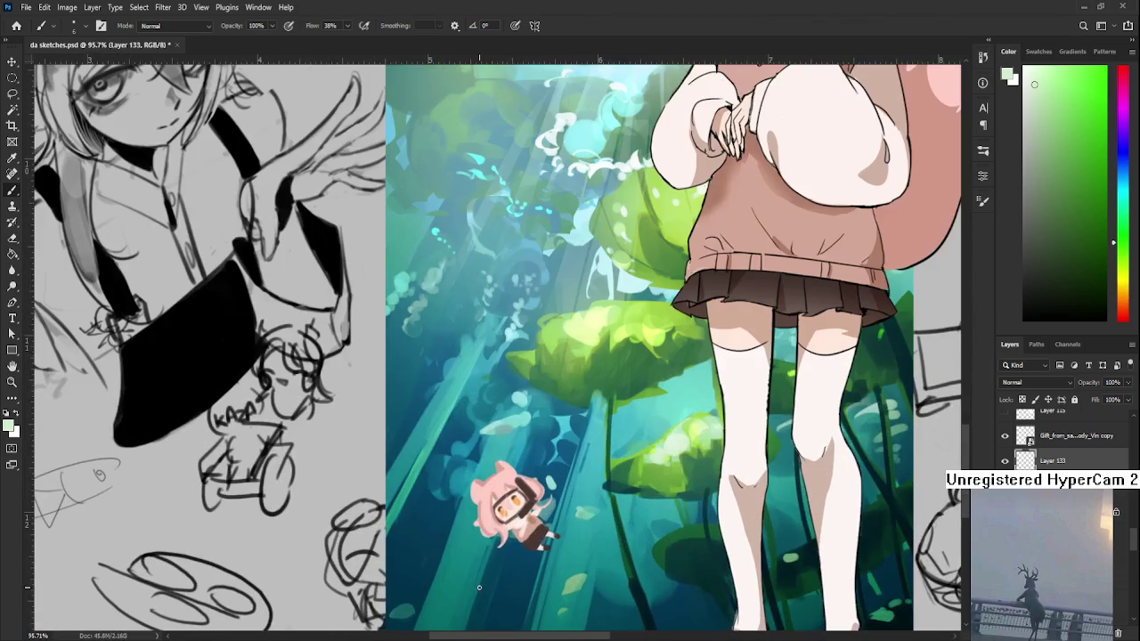
scroll(532, 542, "up", 2)
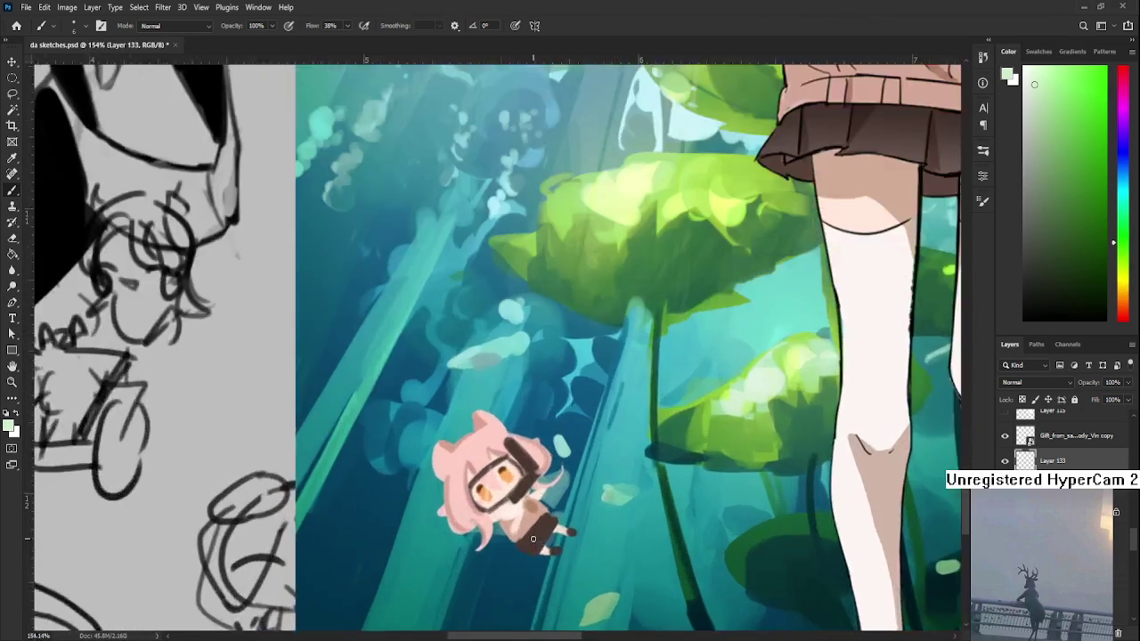
scroll(531, 507, "up", 3)
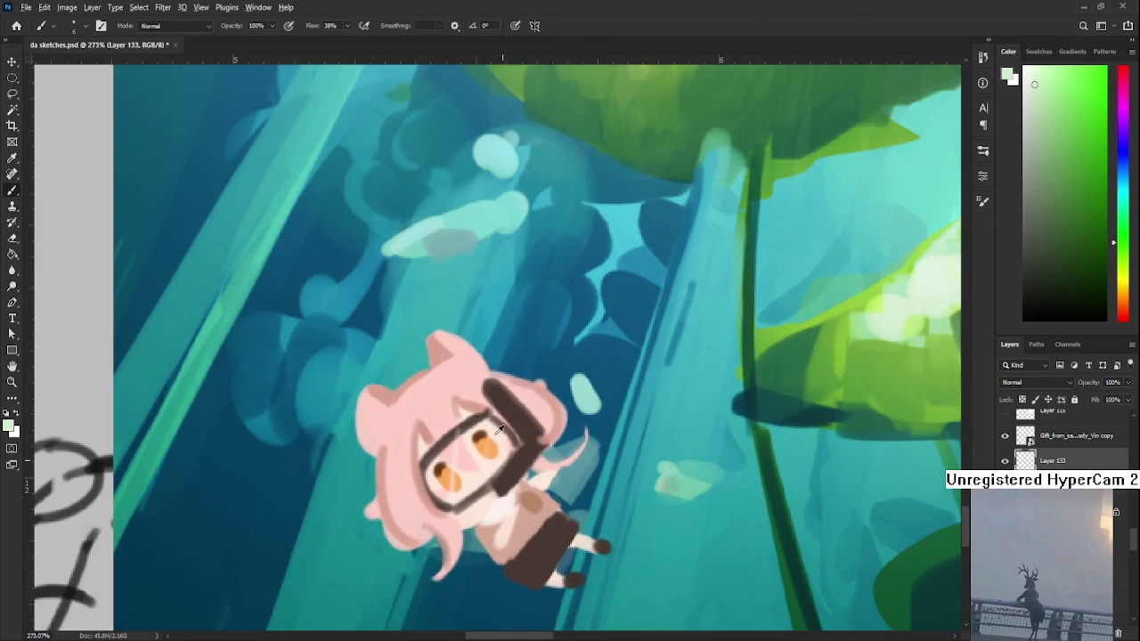
- Sample peach, switch the colour to dark red, then pick a light pink
left_click_drag(463, 407, 472, 501)
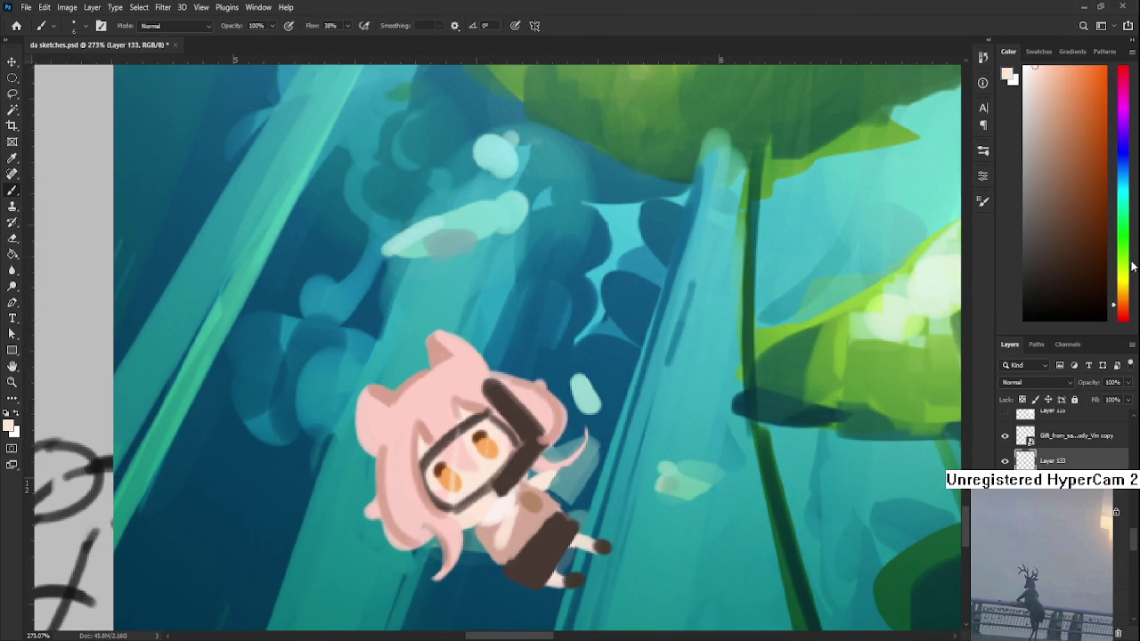
left_click(1119, 318)
left_click_drag(1087, 202, 1059, 171)
left_click_drag(407, 532, 353, 539)
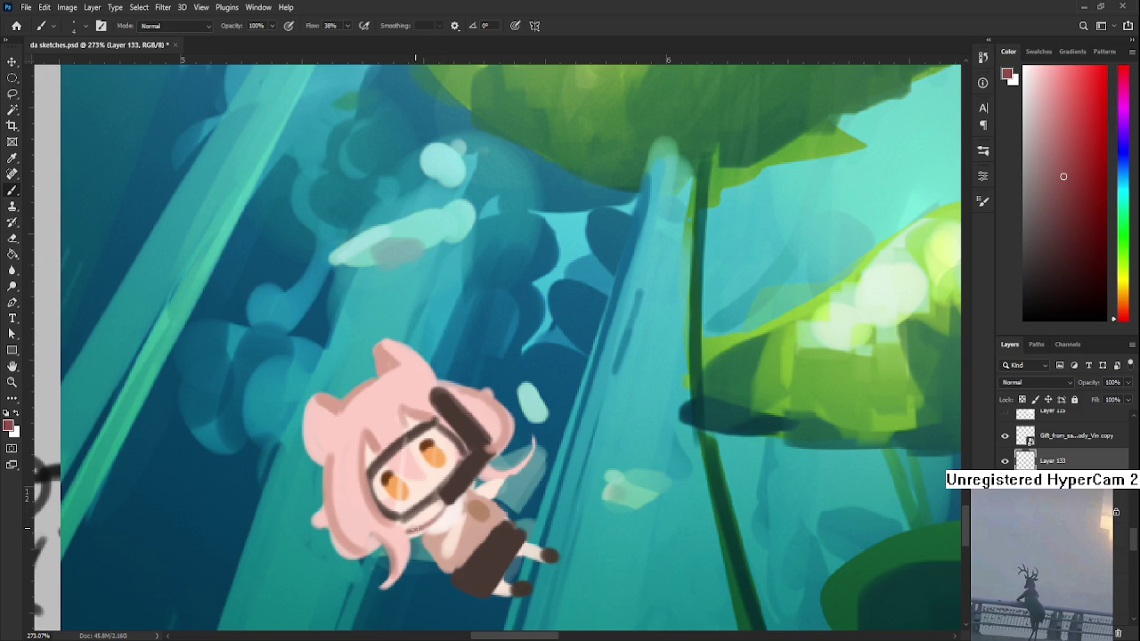
left_click(425, 535, "alt")
- Sample collar and face colours, then paint pink onto the hair left of the face
key("e")
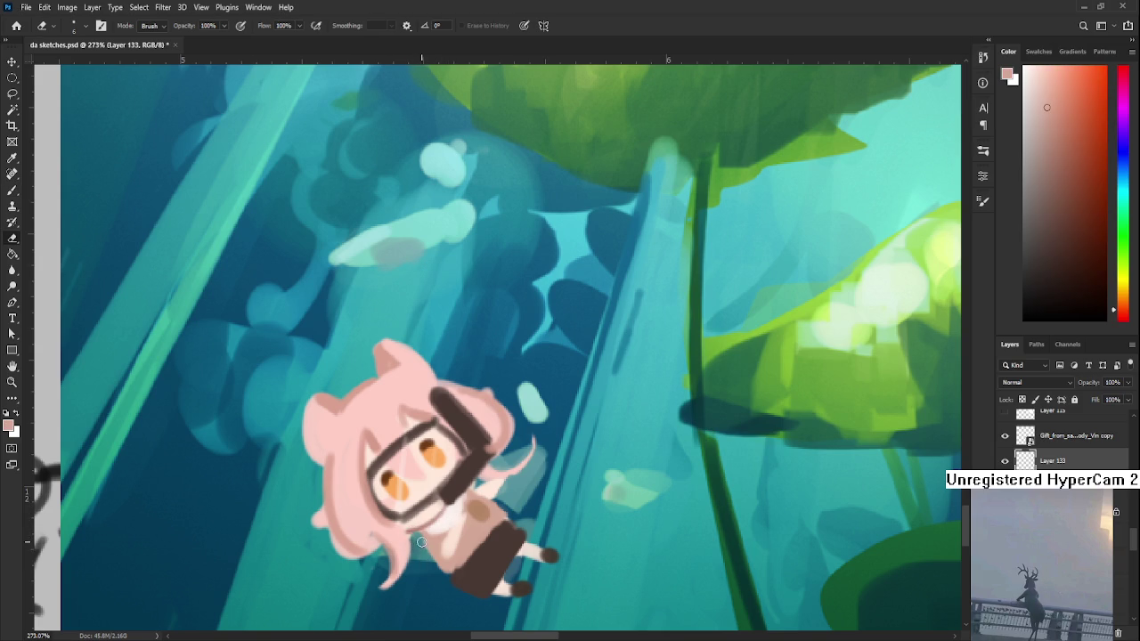
key("b")
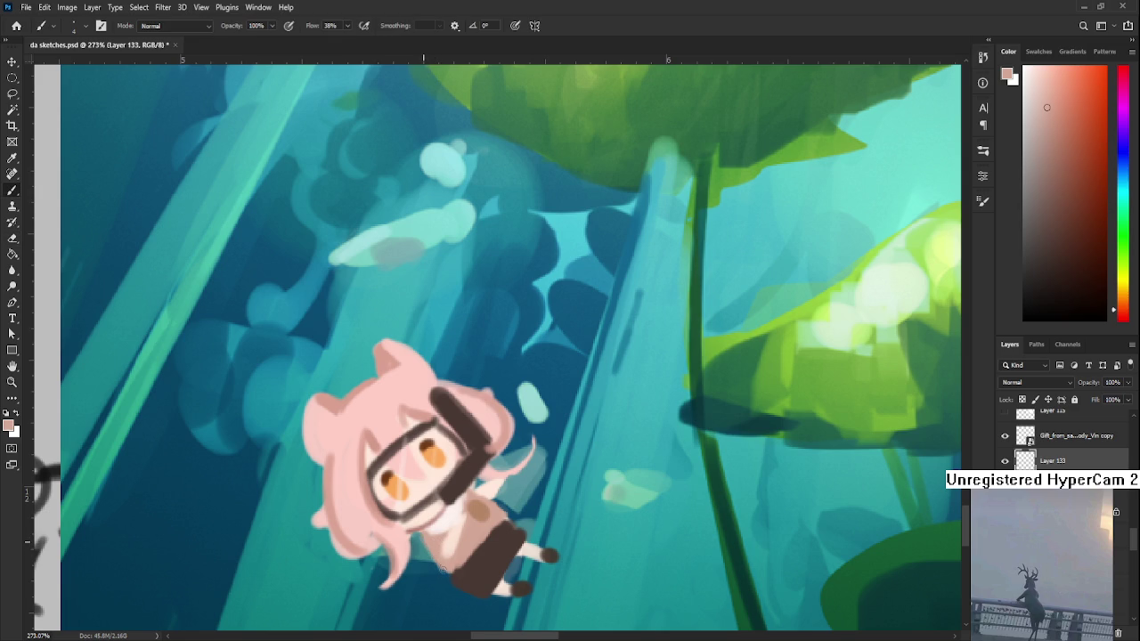
left_click(437, 545, "alt")
left_click(450, 515, "alt")
left_click(452, 514, "alt")
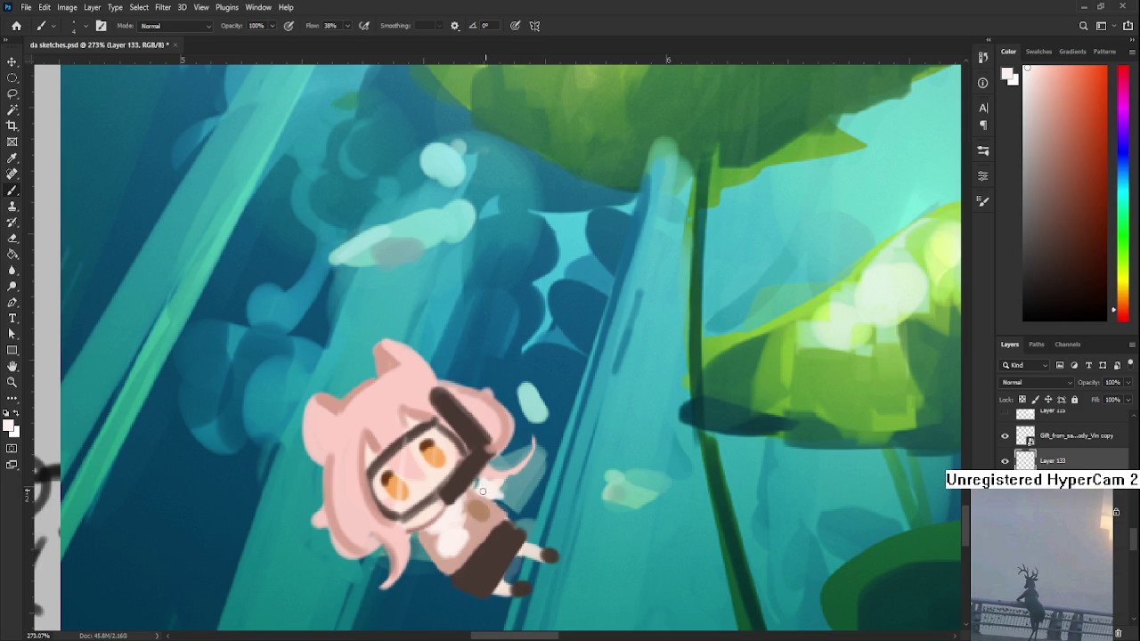
left_click(470, 548, "alt")
left_click(460, 537, "alt")
left_click(461, 547, "alt")
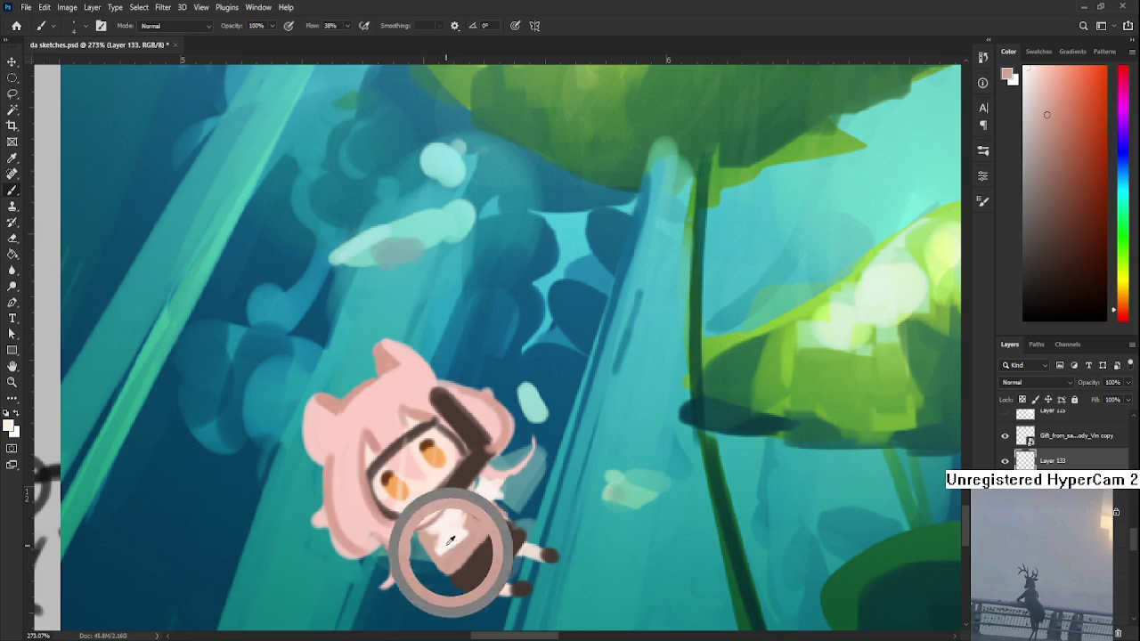
mouse_move(472, 525)
left_mouse_down()
mouse_move(438, 506)
mouse_move(329, 490)
mouse_move(342, 472)
mouse_move(358, 503)
left_mouse_up()
left_click(450, 499, "alt")
left_click_drag(356, 441, 361, 514)
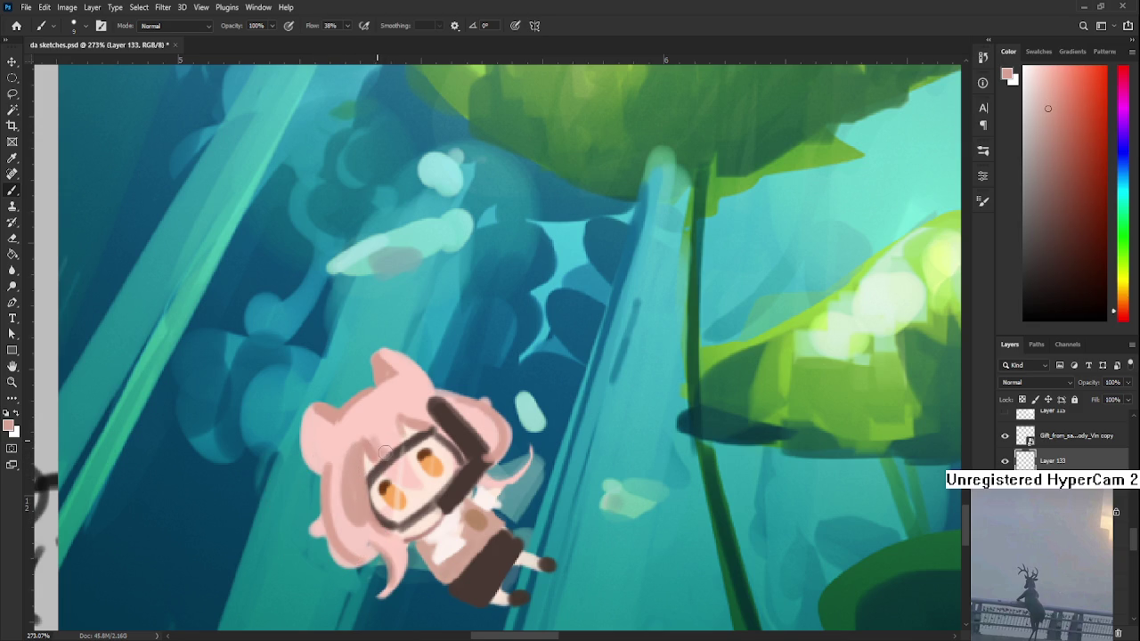
- Sample the lily-pad leaf green and paint a light highlight along the goggle strap
mouse_move(421, 422)
left_mouse_down()
mouse_move(408, 496)
mouse_move(439, 451)
left_mouse_up()
left_click(451, 476, "alt")
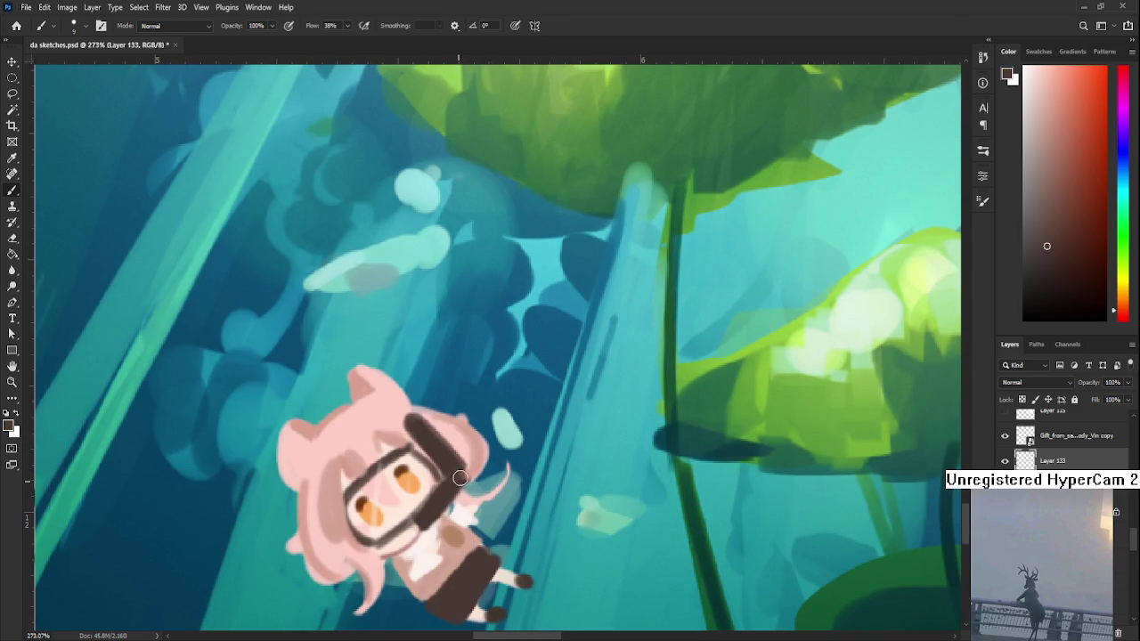
left_click_drag(851, 354, 819, 338)
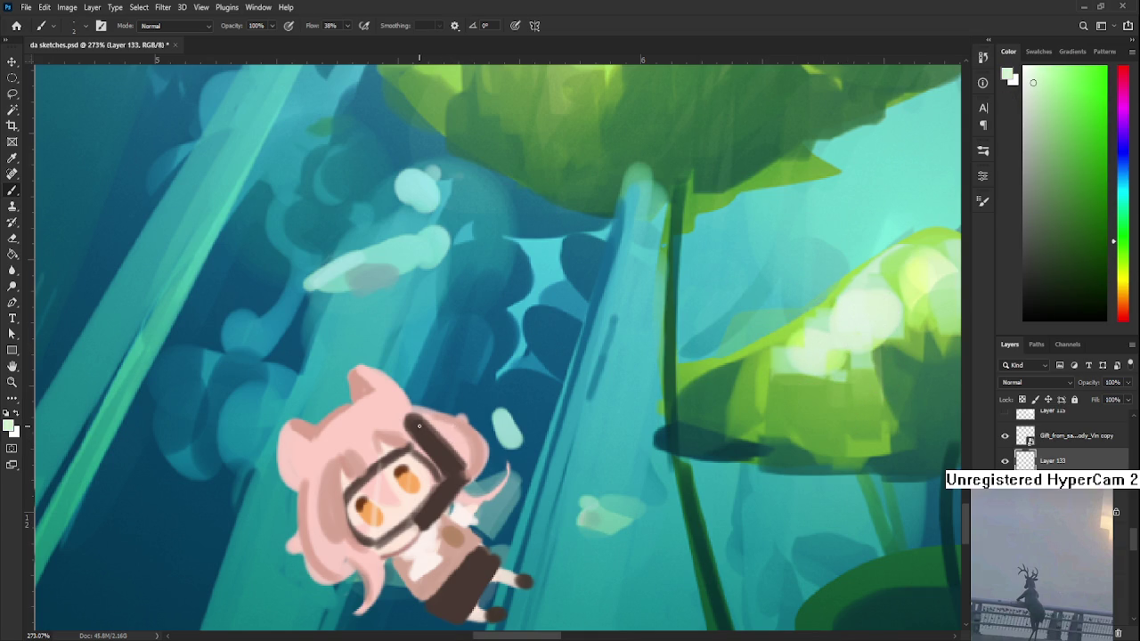
mouse_move(414, 422)
left_mouse_down()
mouse_move(456, 464)
mouse_move(429, 463)
mouse_move(438, 430)
mouse_move(425, 395)
left_mouse_up()
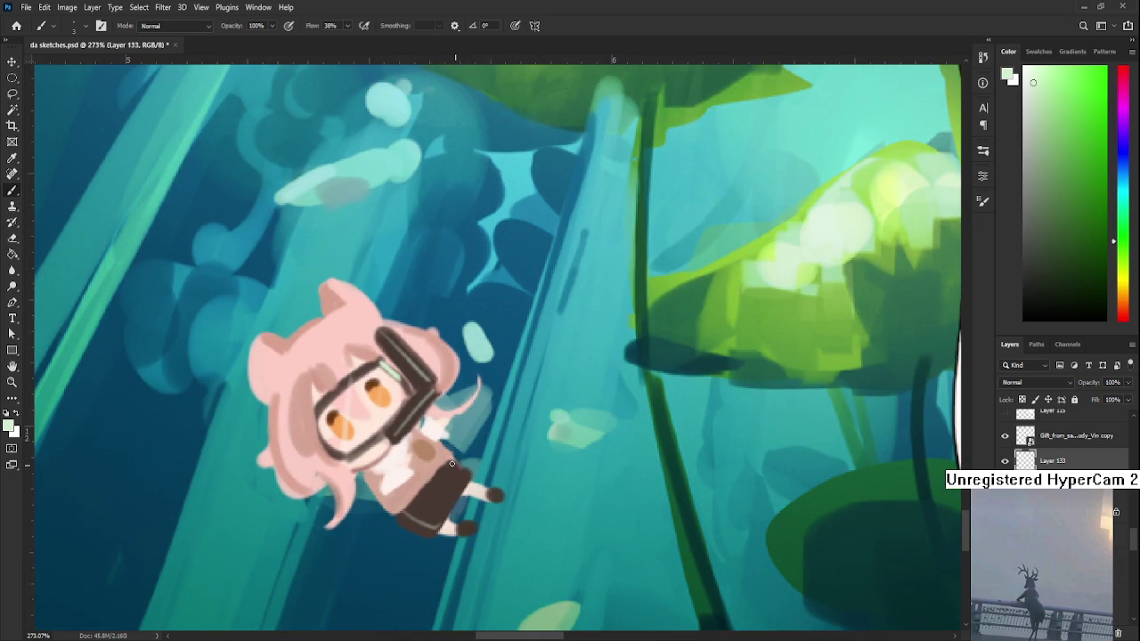
left_click_drag(453, 464, 481, 498)
scroll(481, 499, "down", 3)
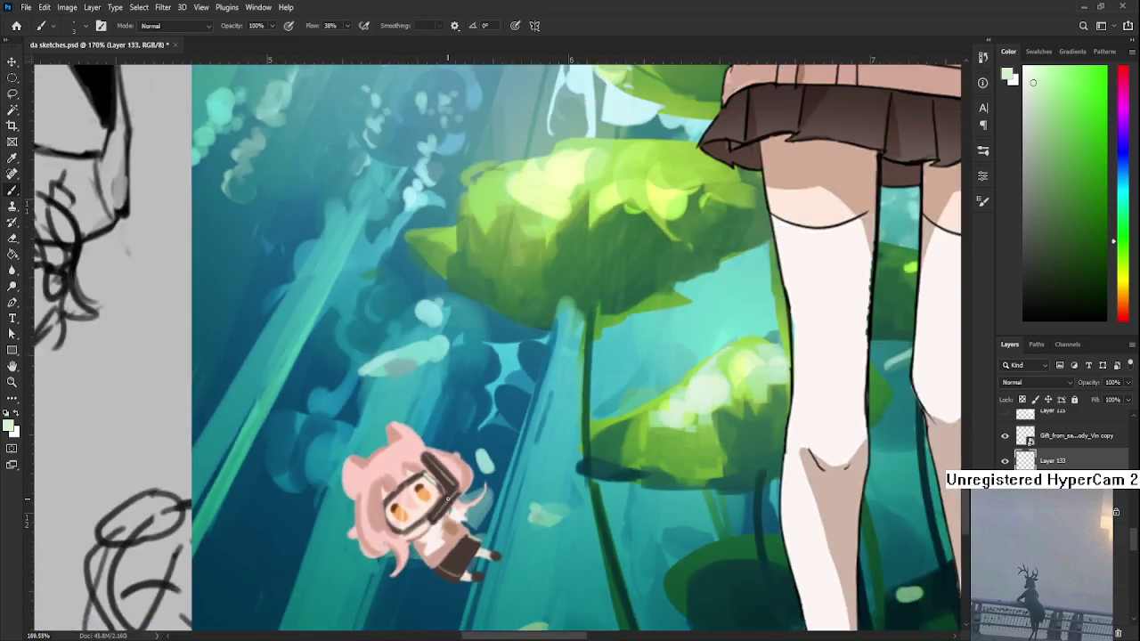
- Switch to dark red and darken the hair's left edge and a line along the goggle strap
scroll(480, 498, "down", 3)
scroll(481, 498, "up", 2)
scroll(446, 534, "up", 2)
left_click(433, 458, "alt")
left_click(1087, 171)
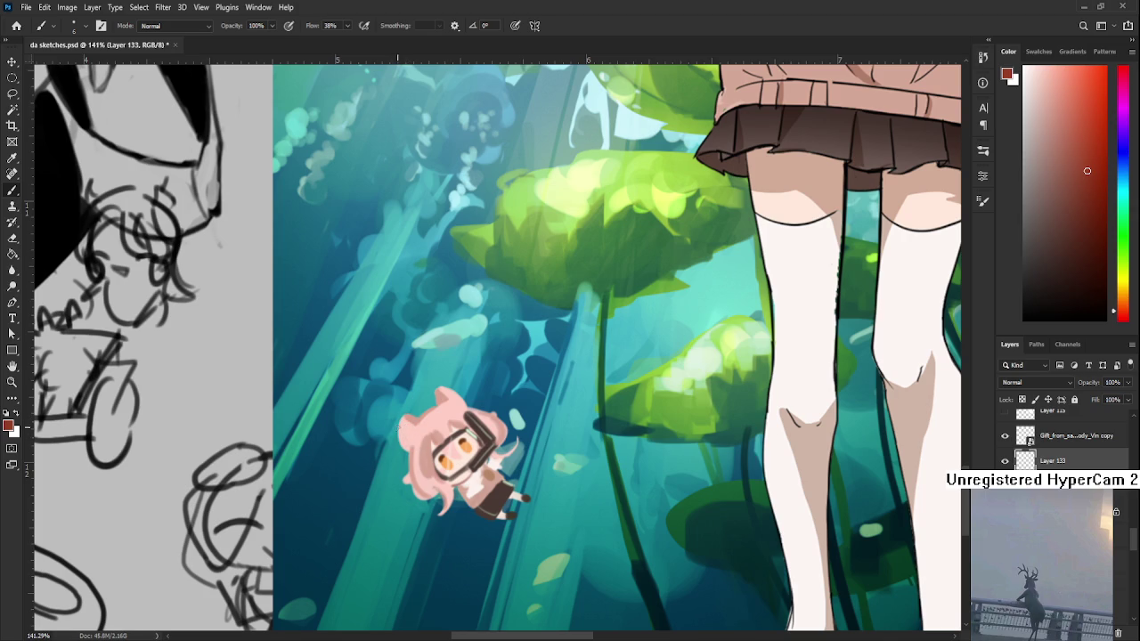
left_click_drag(403, 415, 400, 444)
left_click_drag(422, 483, 419, 451)
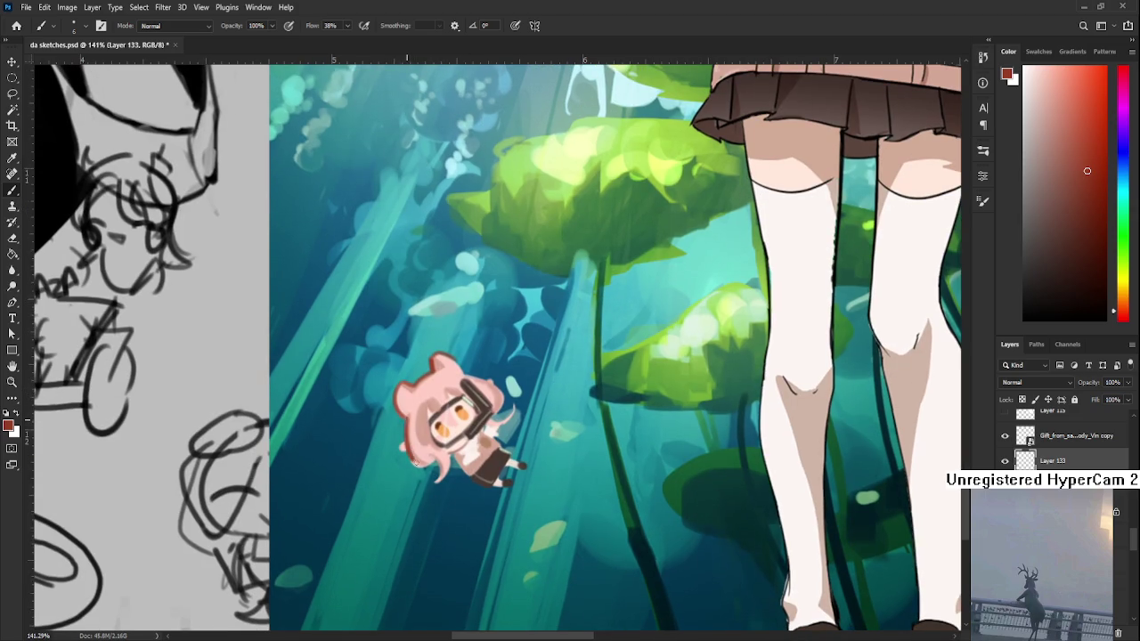
mouse_move(476, 375)
left_mouse_down()
mouse_move(496, 403)
mouse_move(458, 427)
mouse_move(462, 408)
left_mouse_up()
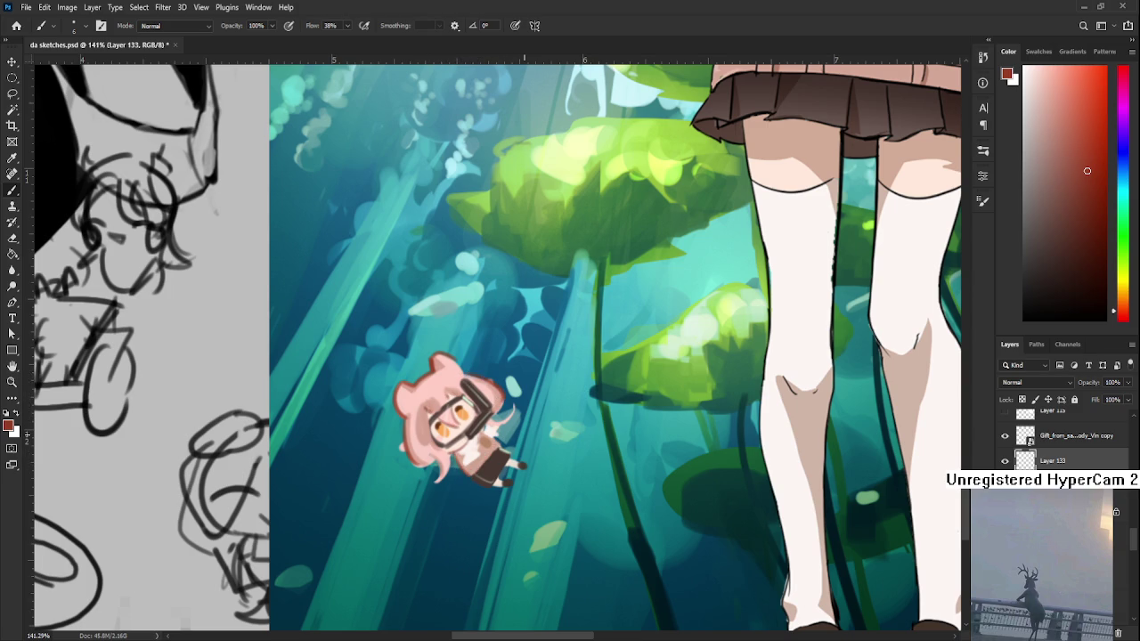
scroll(547, 472, "down", 5)
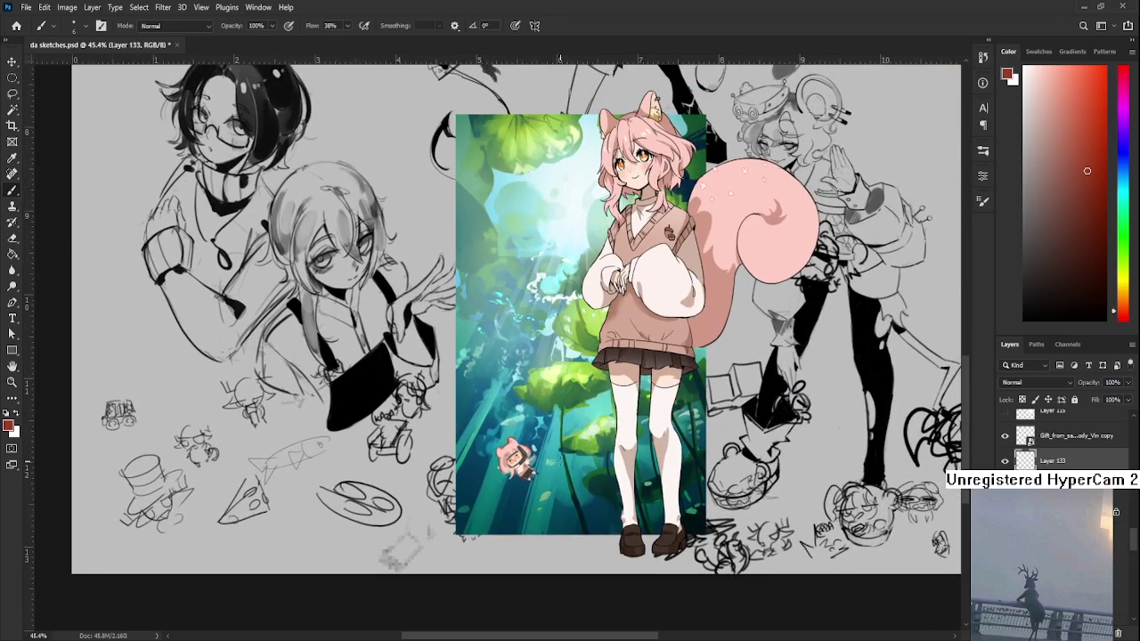
scroll(521, 469, "up", 2)
scroll(521, 469, "up", 2)
scroll(521, 470, "up", 2)
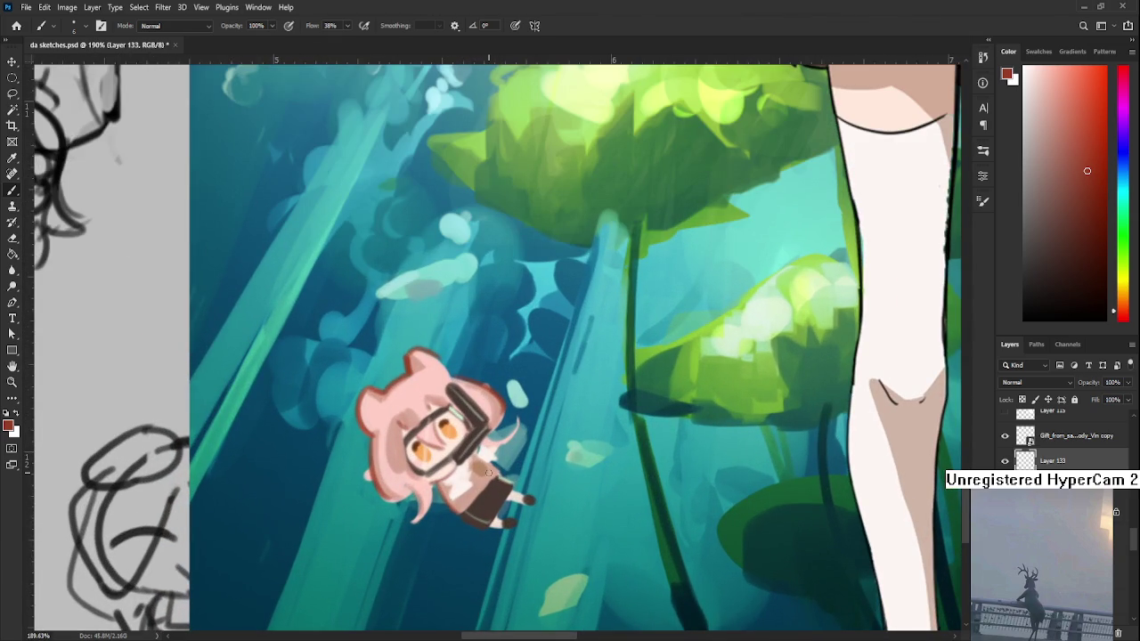
- Sample colours from the swimmer and foliage, then set pure white as the paint colour
left_click(457, 459, "alt")
scroll(458, 461, "up", 2)
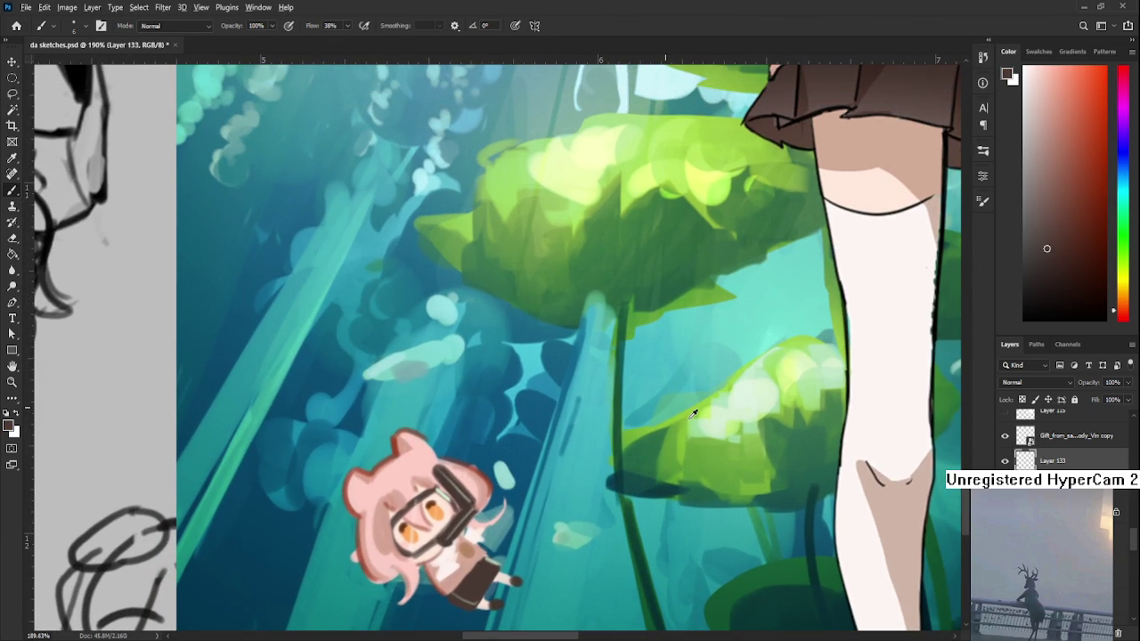
left_click(722, 408, "alt")
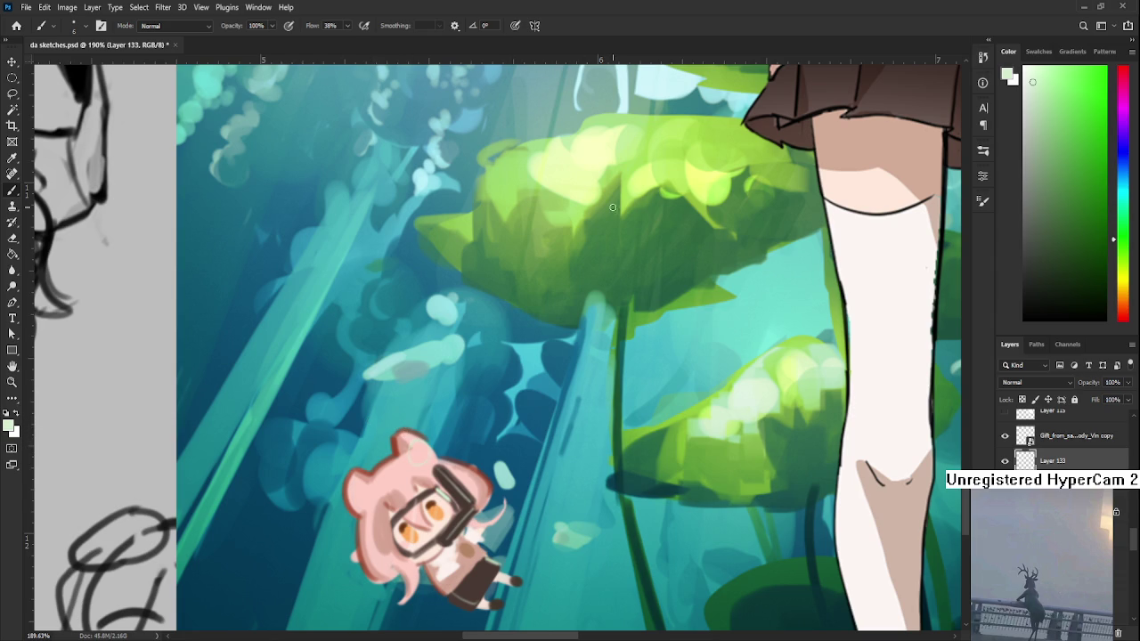
left_click(604, 135, "alt")
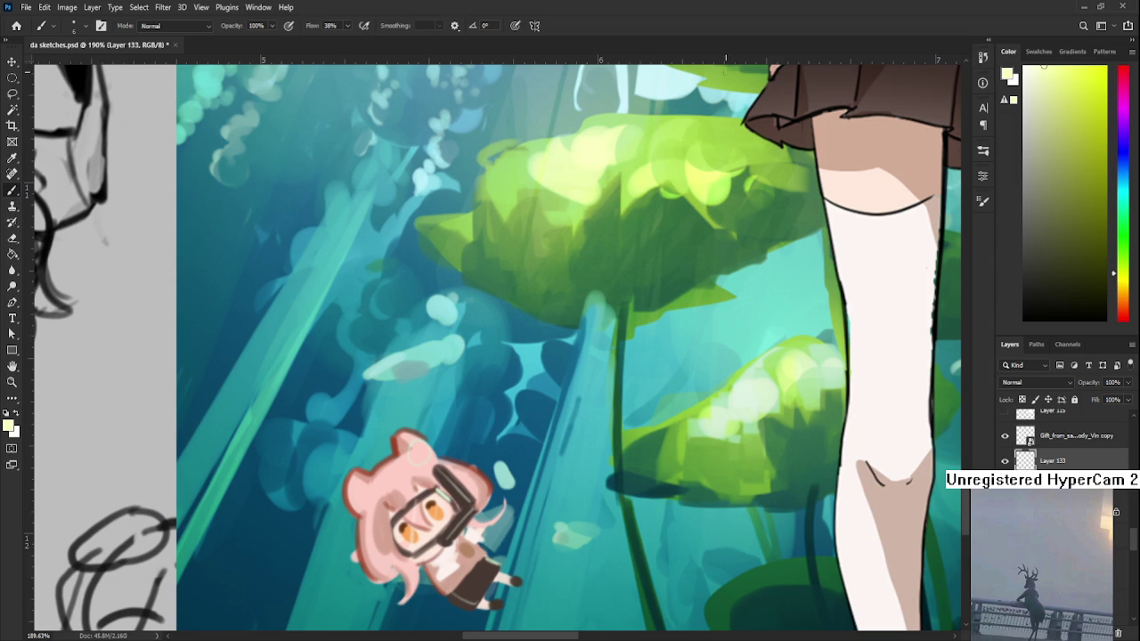
left_click(1024, 68)
- Dab small white bubbles just above the chibi swimmer's head
left_click(412, 432)
left_click_drag(388, 422, 399, 429)
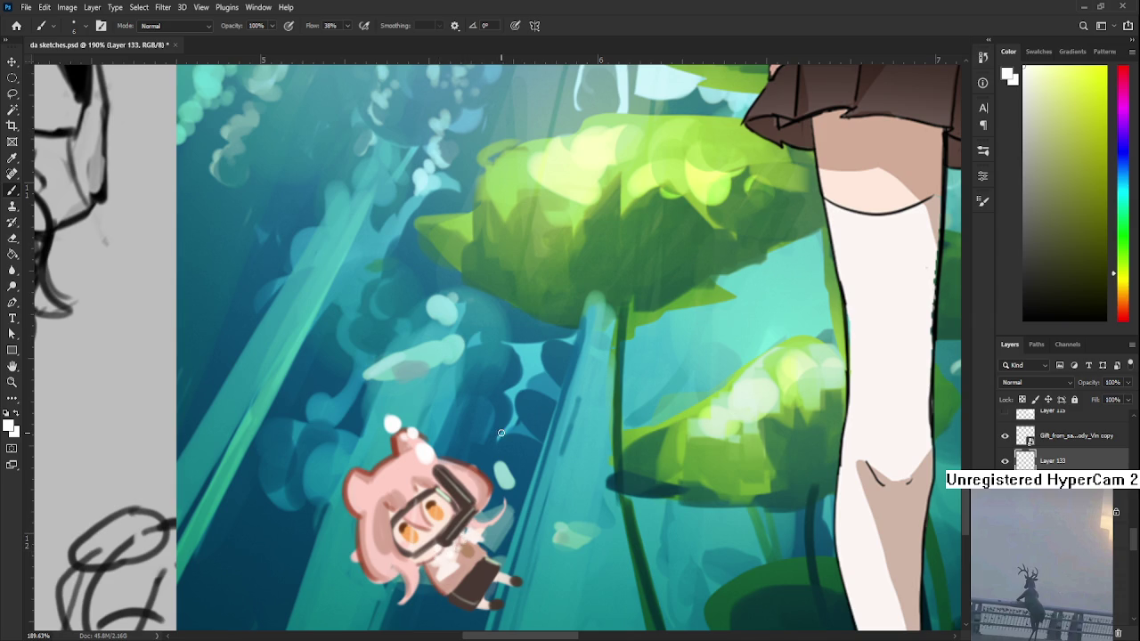
scroll(497, 431, "down", 3)
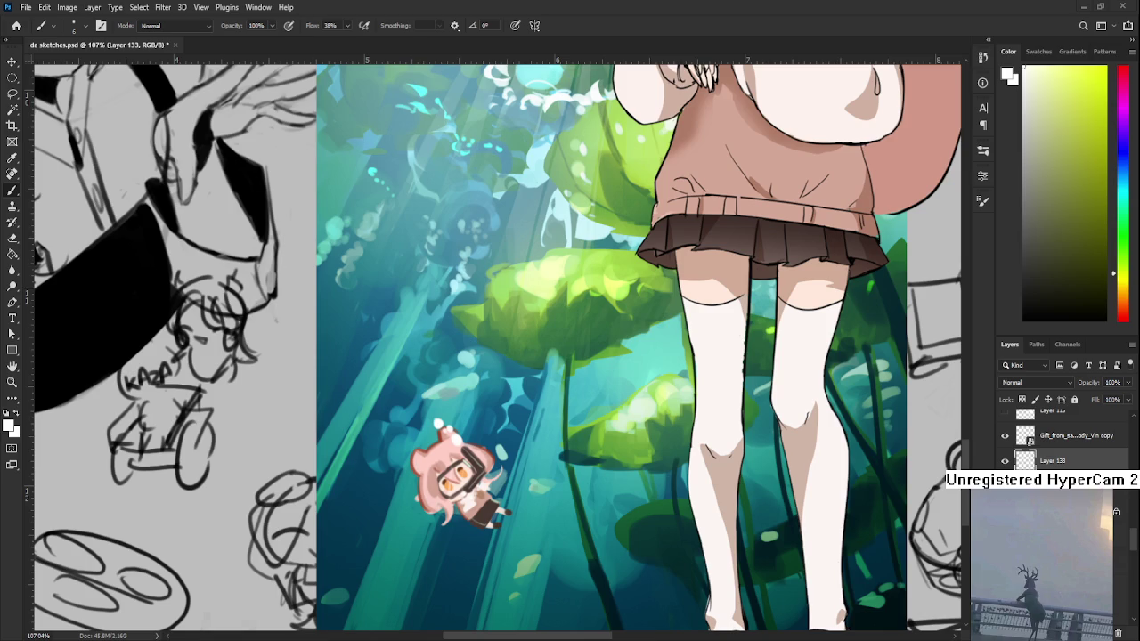
left_click_drag(481, 433, 429, 388)
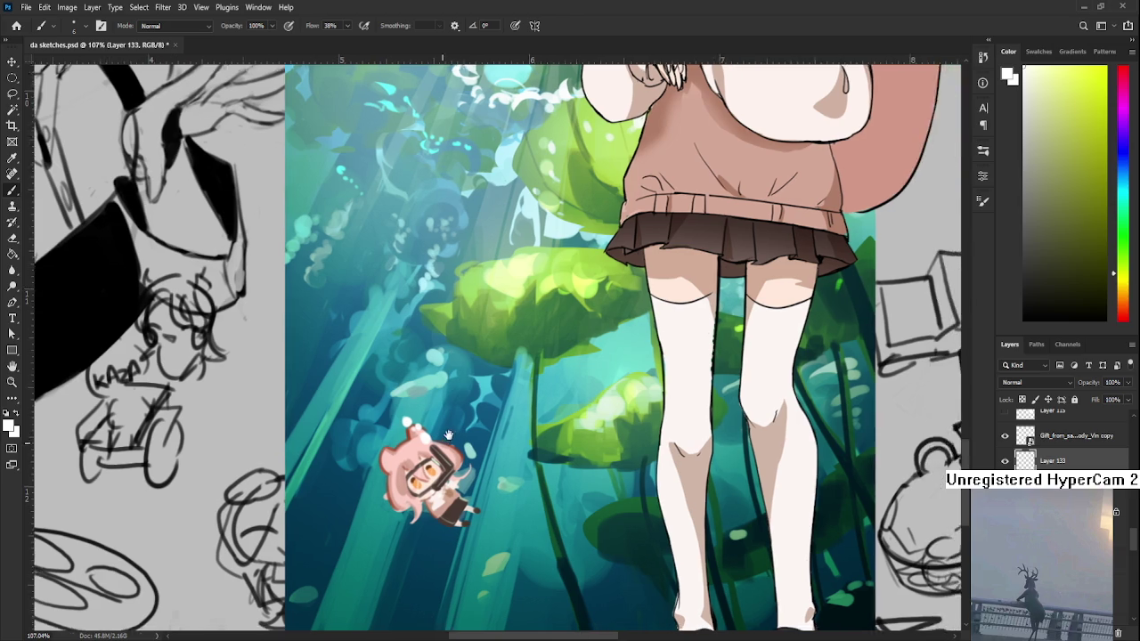
- Pick a dark red shade and add a dark stroke on the swimmer's skirt
left_click(436, 436, "alt")
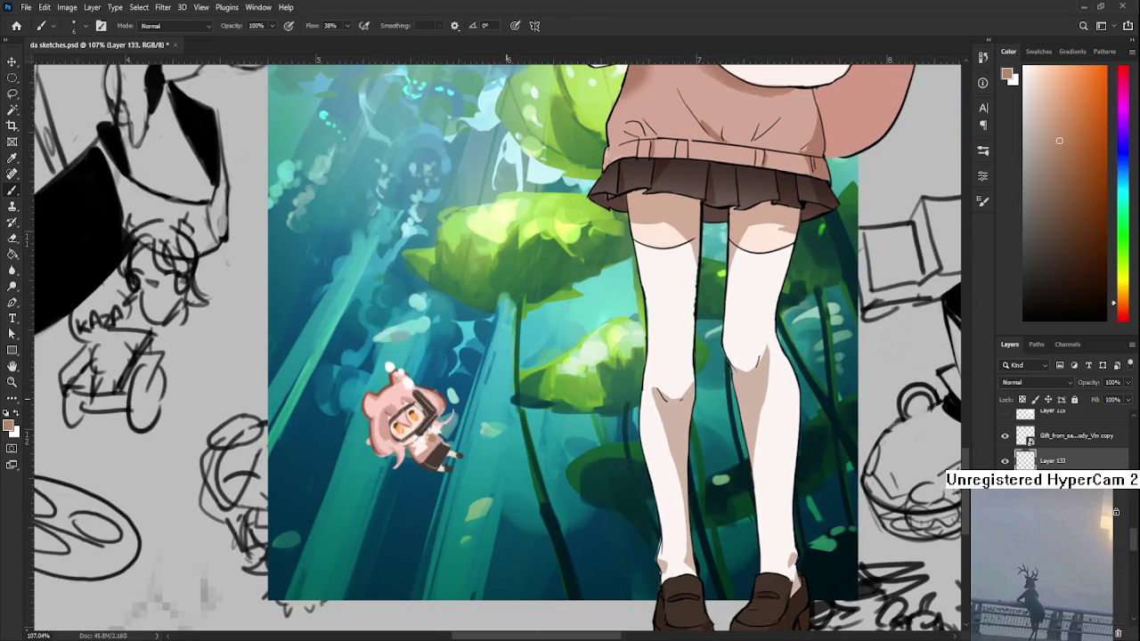
left_click(1124, 313)
left_click(1086, 182)
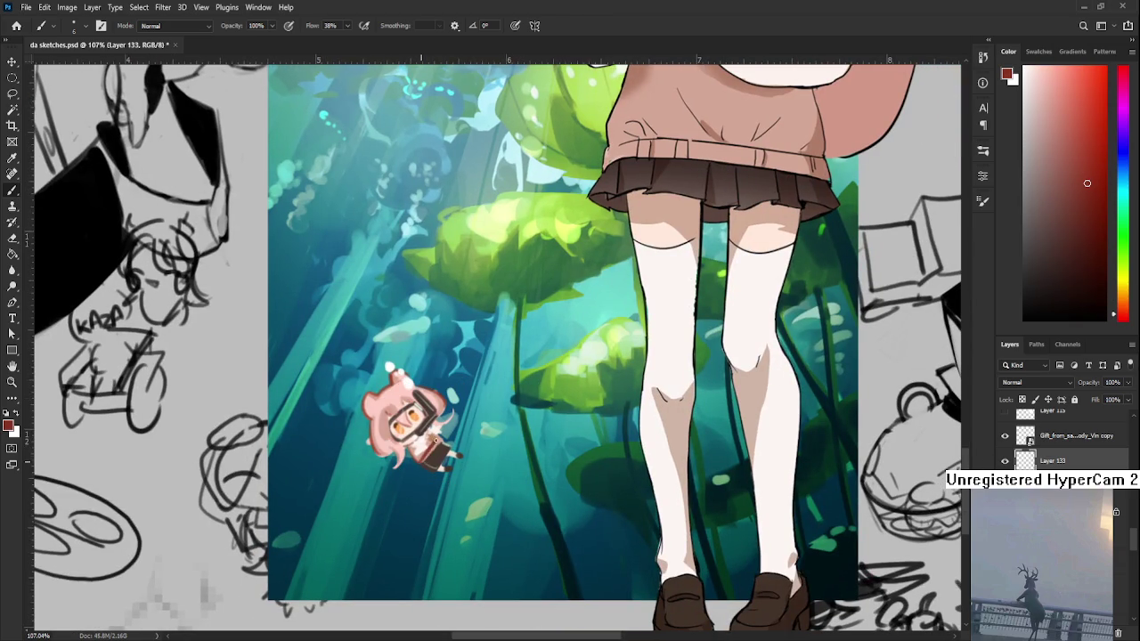
left_click_drag(428, 457, 435, 461)
- Deepen the colour to near-black, mark the swimmer's legs, and sample teal
left_click(454, 439, "alt")
left_click_drag(1031, 280, 1044, 296)
left_click_drag(434, 459, 440, 467)
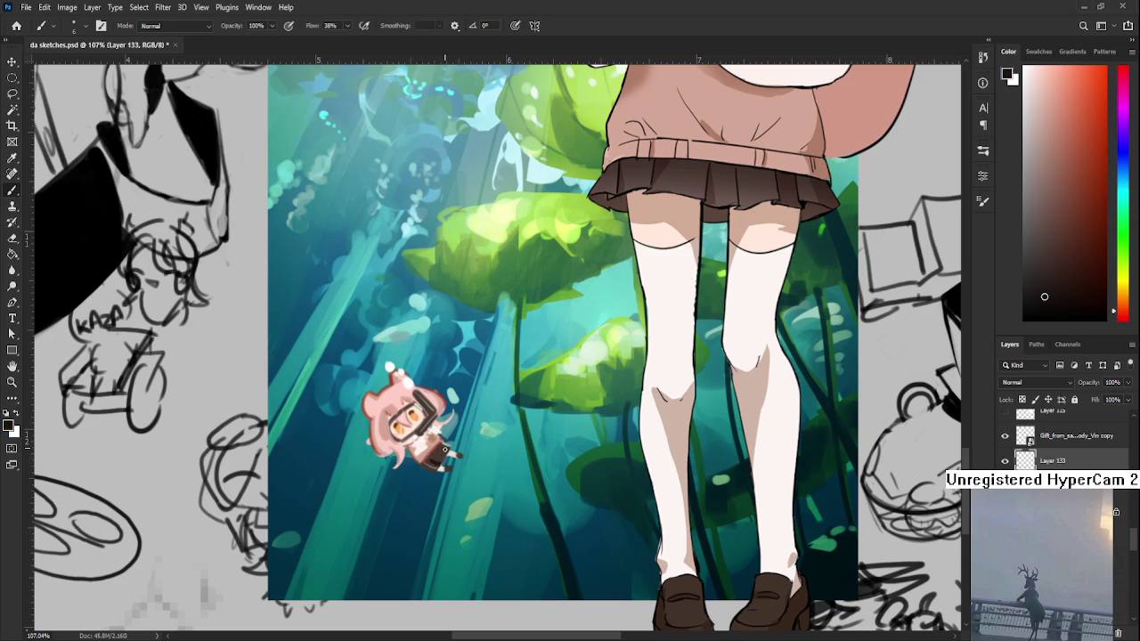
left_click_drag(448, 449, 456, 474)
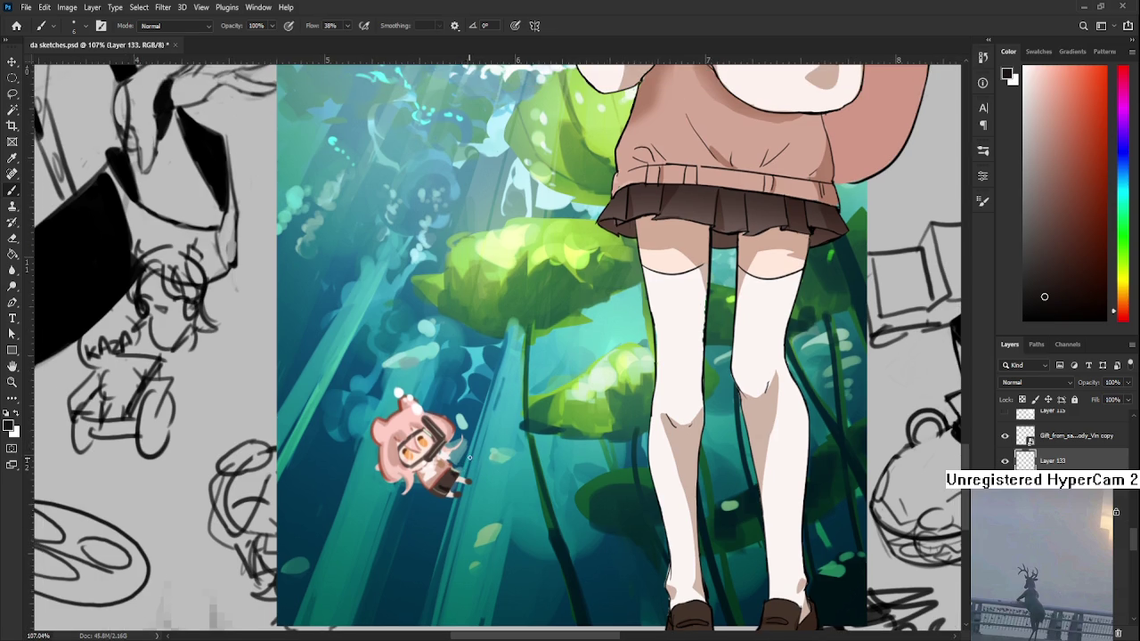
scroll(506, 436, "down", 5)
scroll(512, 430, "up", 2)
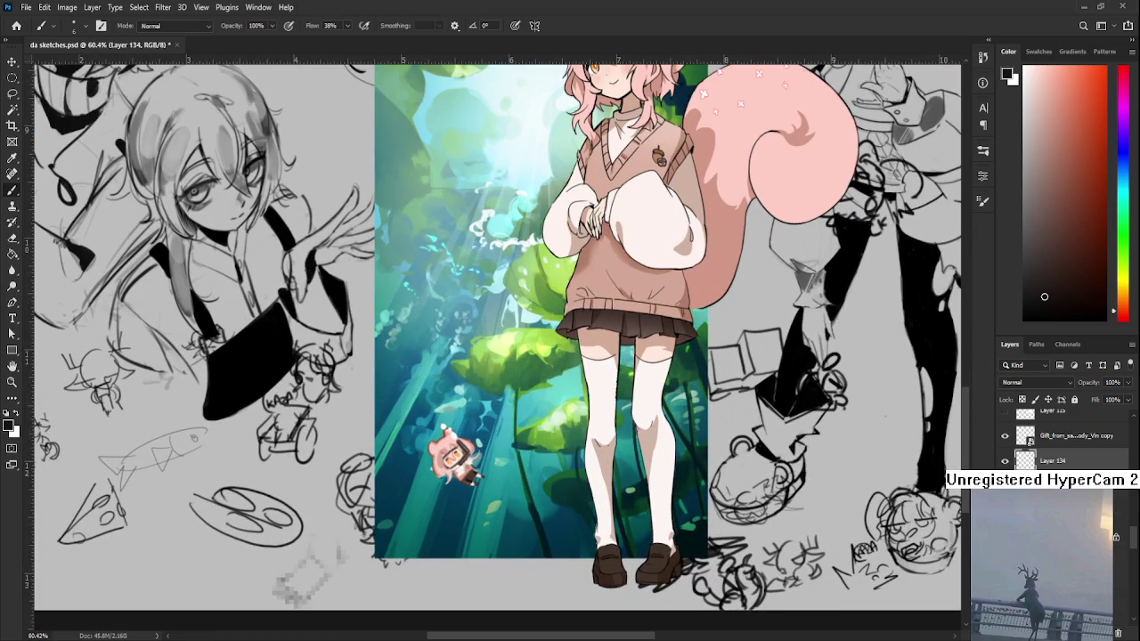
left_click(495, 486, "alt")
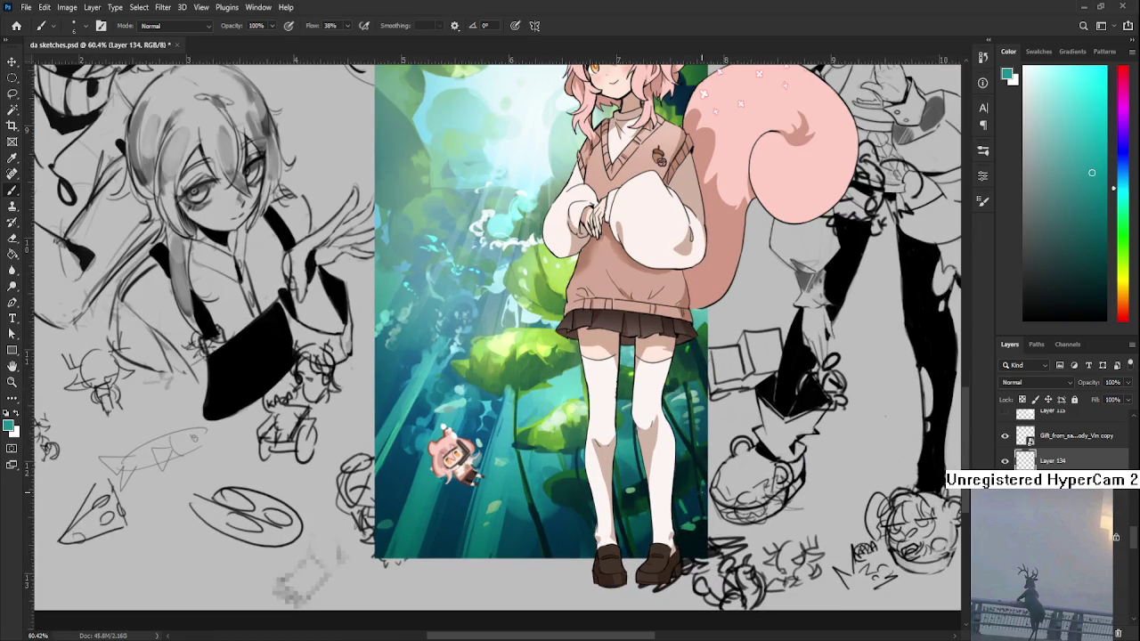
- Clip Layer 134 to the swimmer, set it to Overlay and fill it teal
left_click(1020, 449, "alt")
scroll(1038, 383, "down", 6)
scroll(1038, 383, "down", 6)
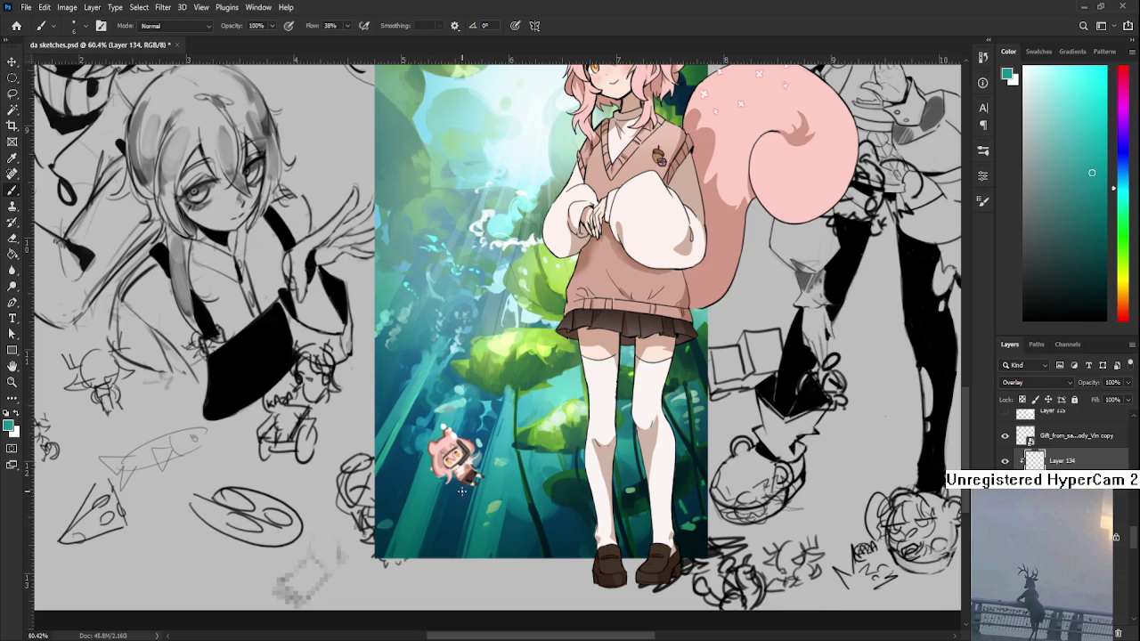
key("g")
left_click(437, 451)
- Lower Layer 134's opacity to 70% and add a new empty layer
scroll(449, 455, "up", 2)
scroll(450, 454, "up", 2)
scroll(449, 458, "up", 1)
left_click_drag(1128, 391, 1096, 396)
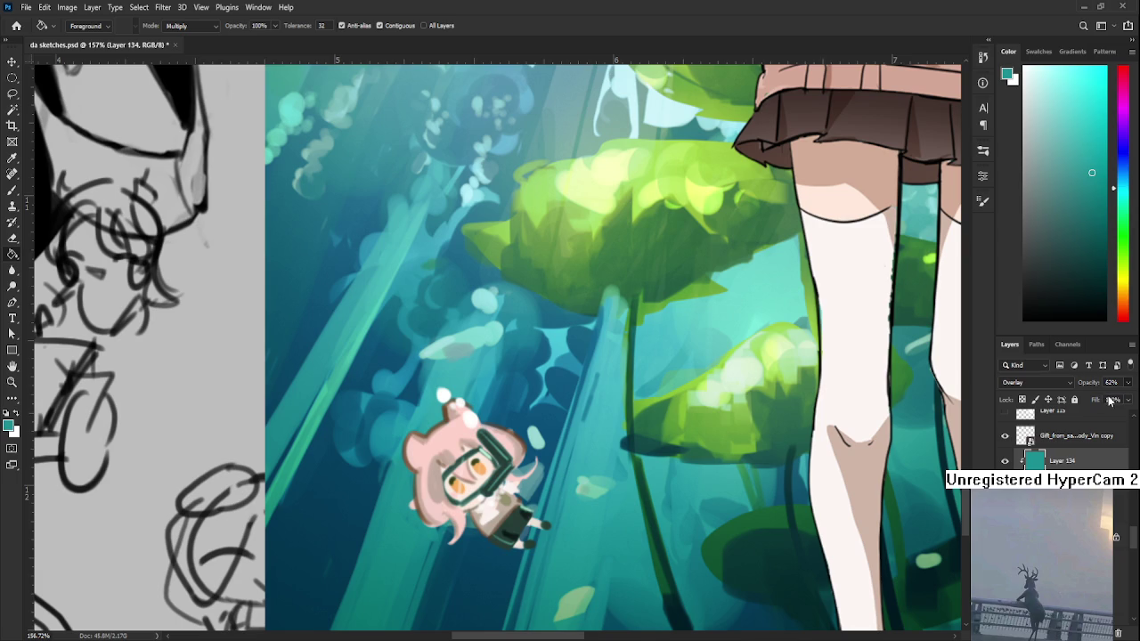
scroll(604, 476, "down", 5)
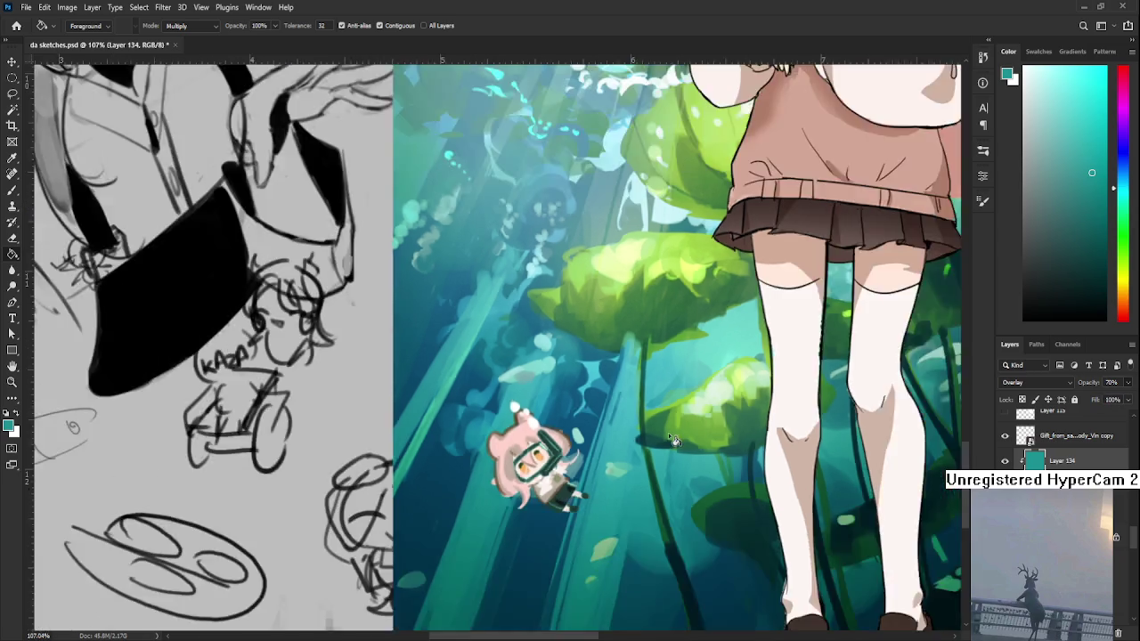
scroll(605, 476, "down", 2)
scroll(605, 477, "up", 2)
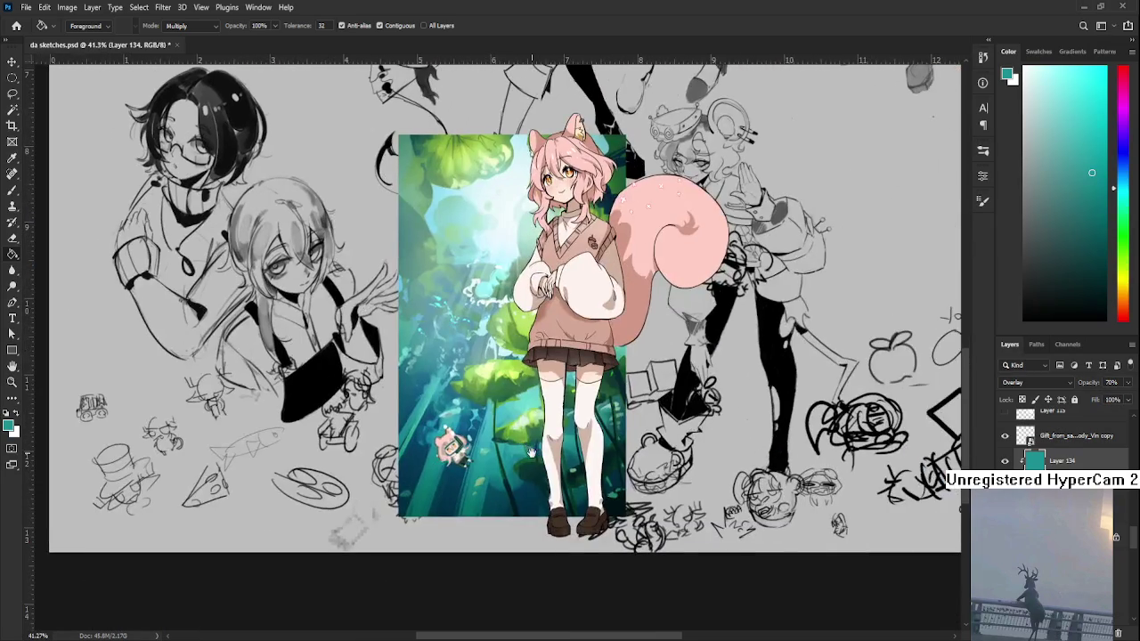
scroll(605, 477, "up", 2)
scroll(604, 476, "up", 2)
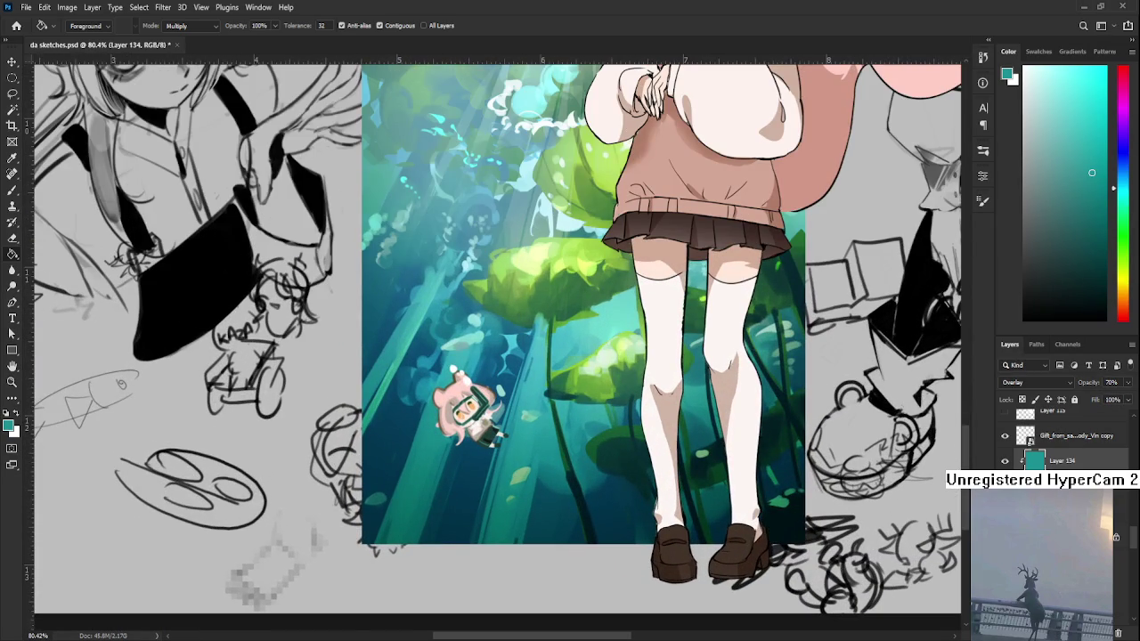
key("ctrl+shift+alt+n")
- Clip Layer 135 to the layer below, set it to Multiply and fill it teal
key("ctrl+alt+g")
left_click(1015, 382)
scroll(1015, 382, "down", 3)
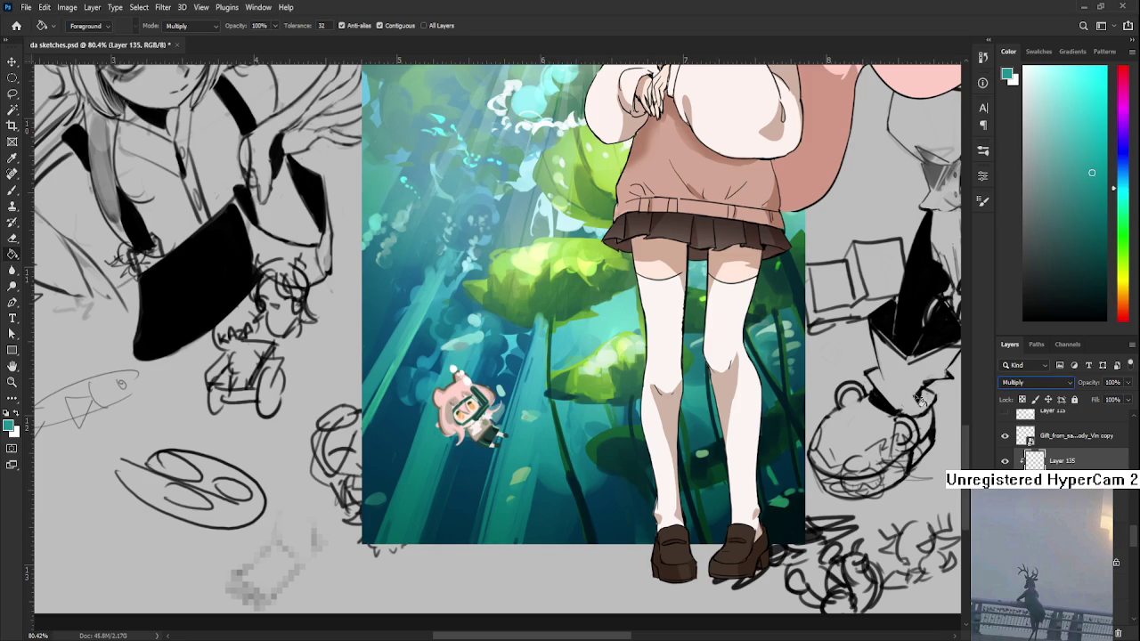
left_click(493, 432)
scroll(499, 431, "up", 3)
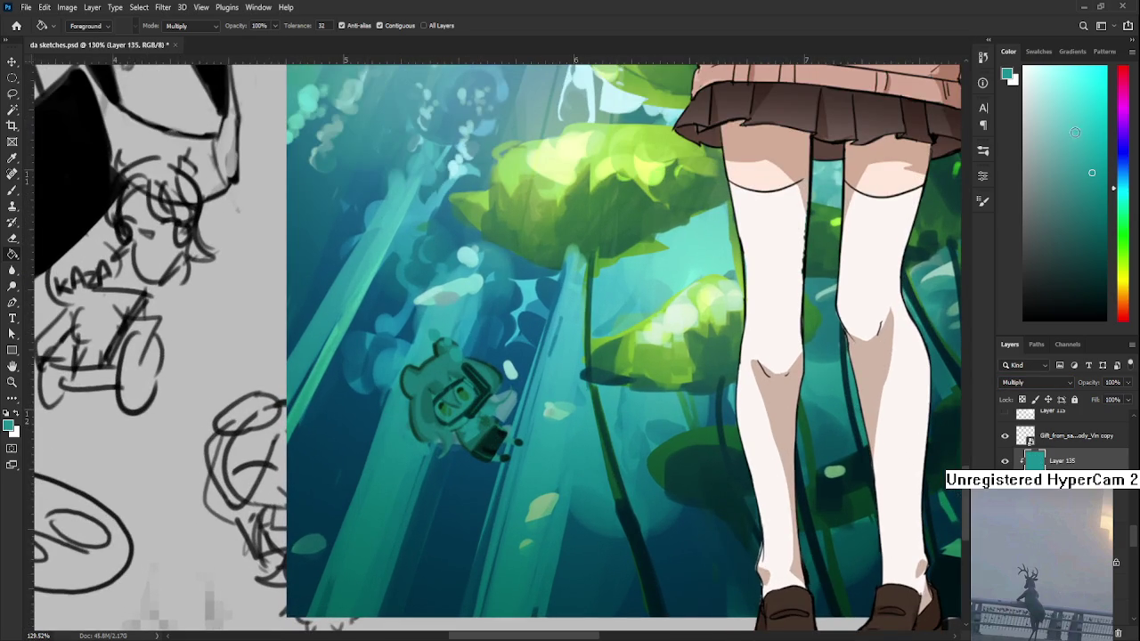
- Erase the teal tint around the swimmer with the Eraser at size 500, then 300
key("e")
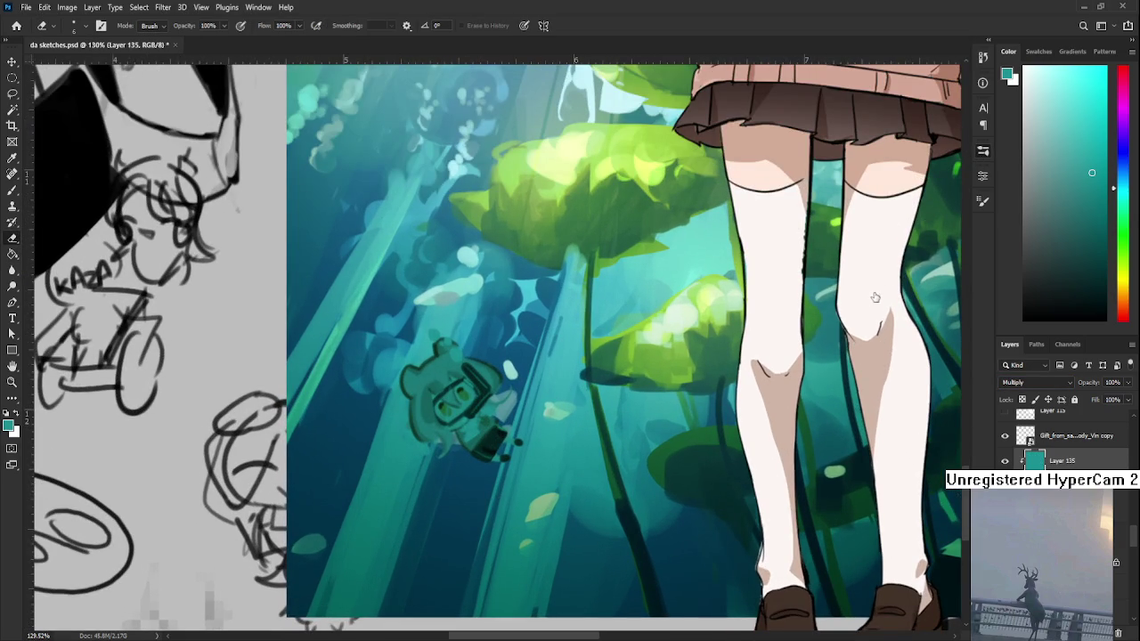
key("bracketright")
key("bracketright")
key("bracketright")
scroll(577, 352, "down", 3, "alt")
key("bracketright")
key("bracketright")
key("bracketright")
key("bracketright")
key("bracketright")
key("bracketright")
key("bracketright")
key("bracketright")
key("bracketright")
key("bracketright")
key("bracketleft")
key("bracketleft")
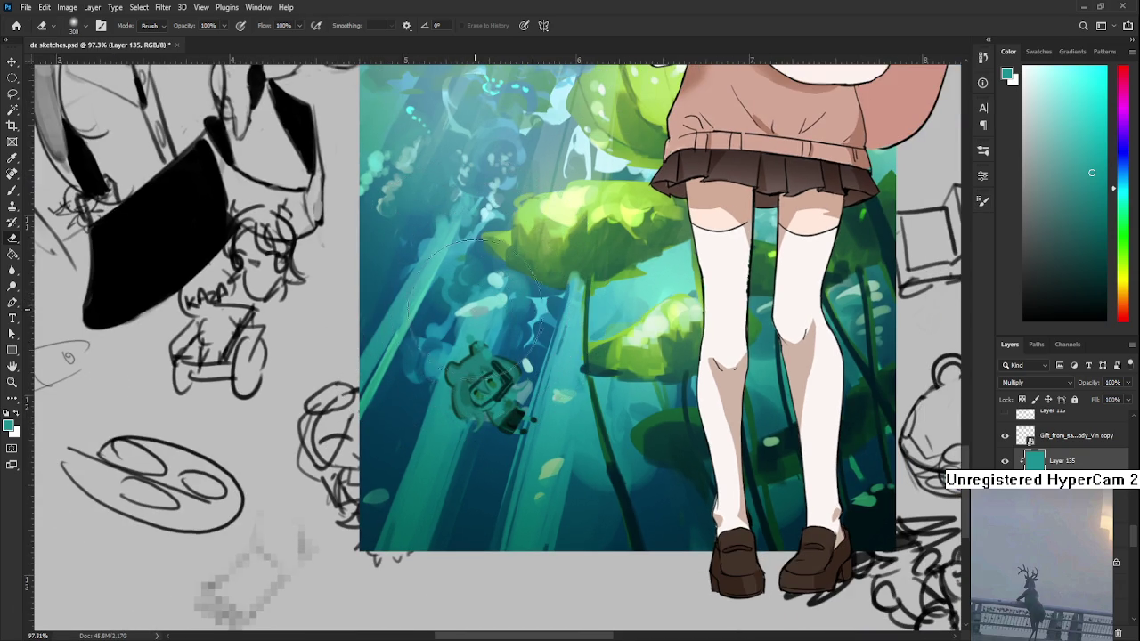